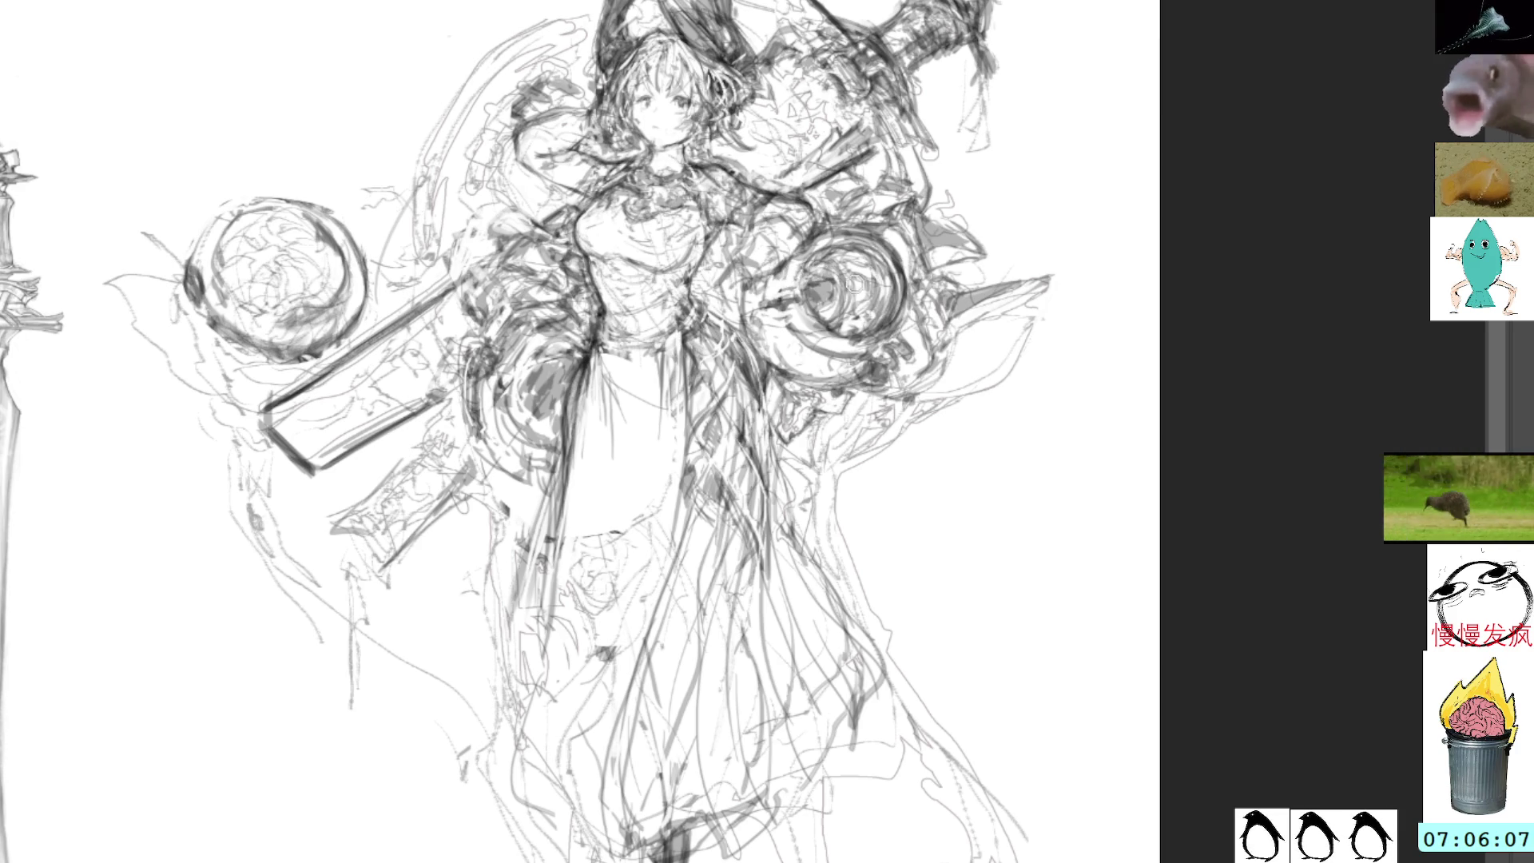
Lighten the dark shading inside the right orb and add pencil fold lines down the dress
left_click_drag(851, 262, 862, 315)
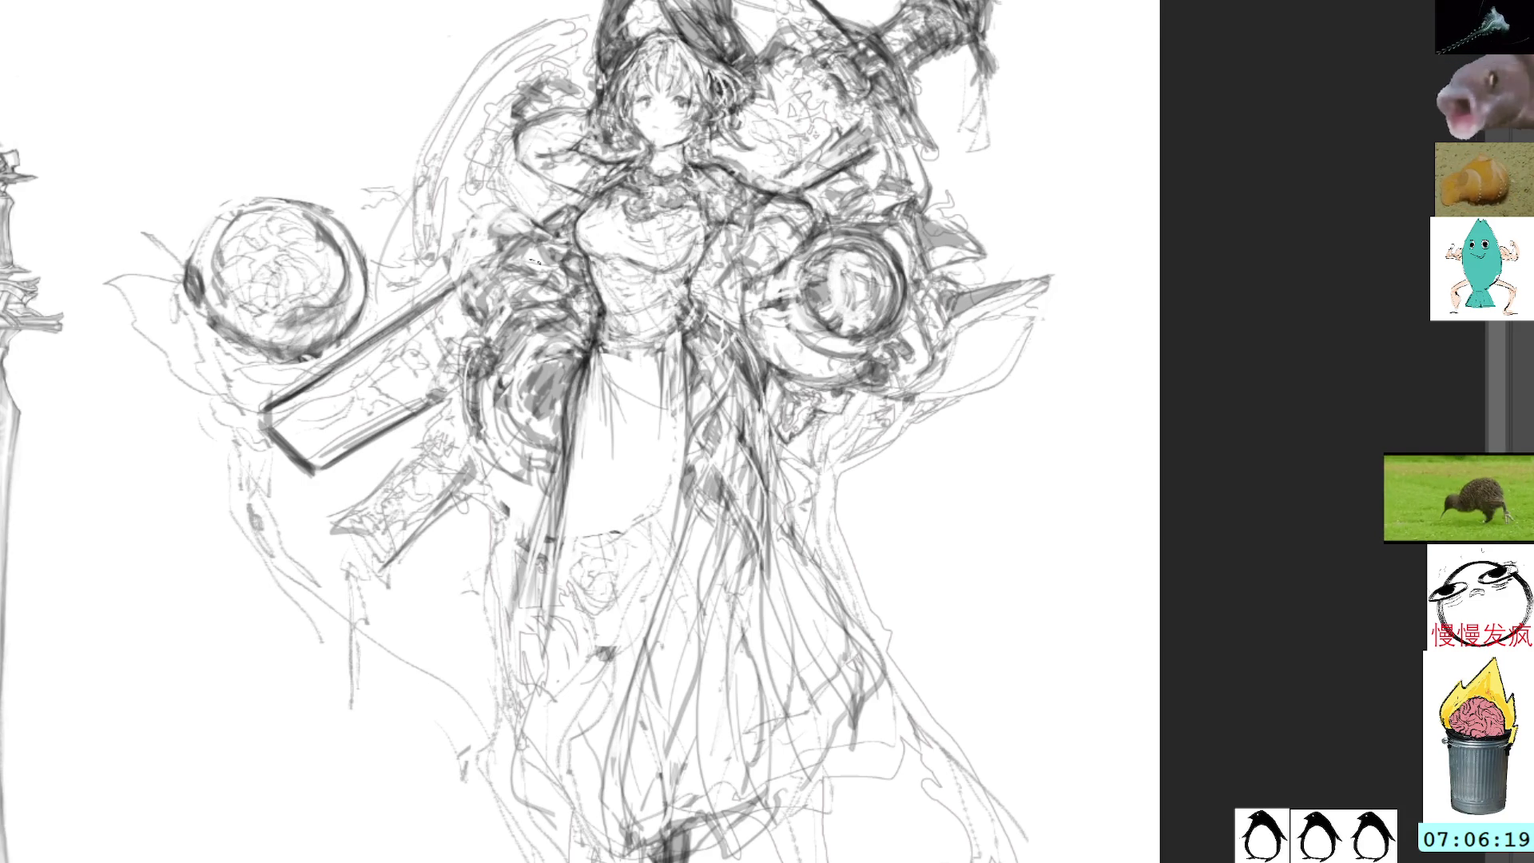
mouse_move(544, 352)
left_mouse_down()
mouse_move(508, 416)
mouse_move(531, 438)
mouse_move(523, 484)
mouse_move(493, 485)
mouse_move(464, 537)
mouse_move(485, 513)
mouse_move(480, 553)
mouse_move(511, 496)
mouse_move(468, 552)
mouse_move(511, 495)
left_mouse_up()
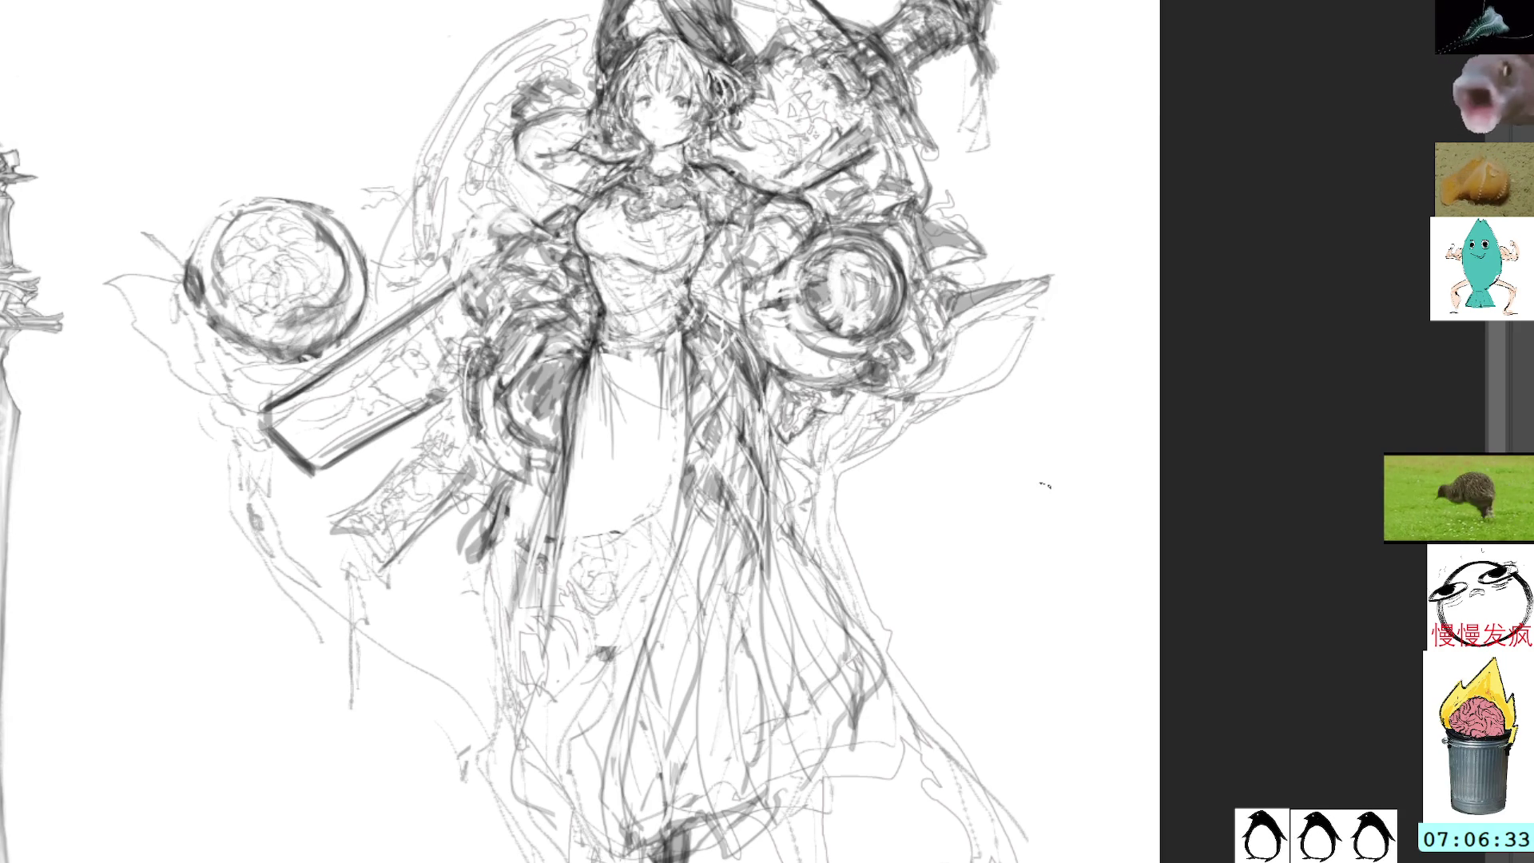
left_click_drag(909, 80, 926, 354)
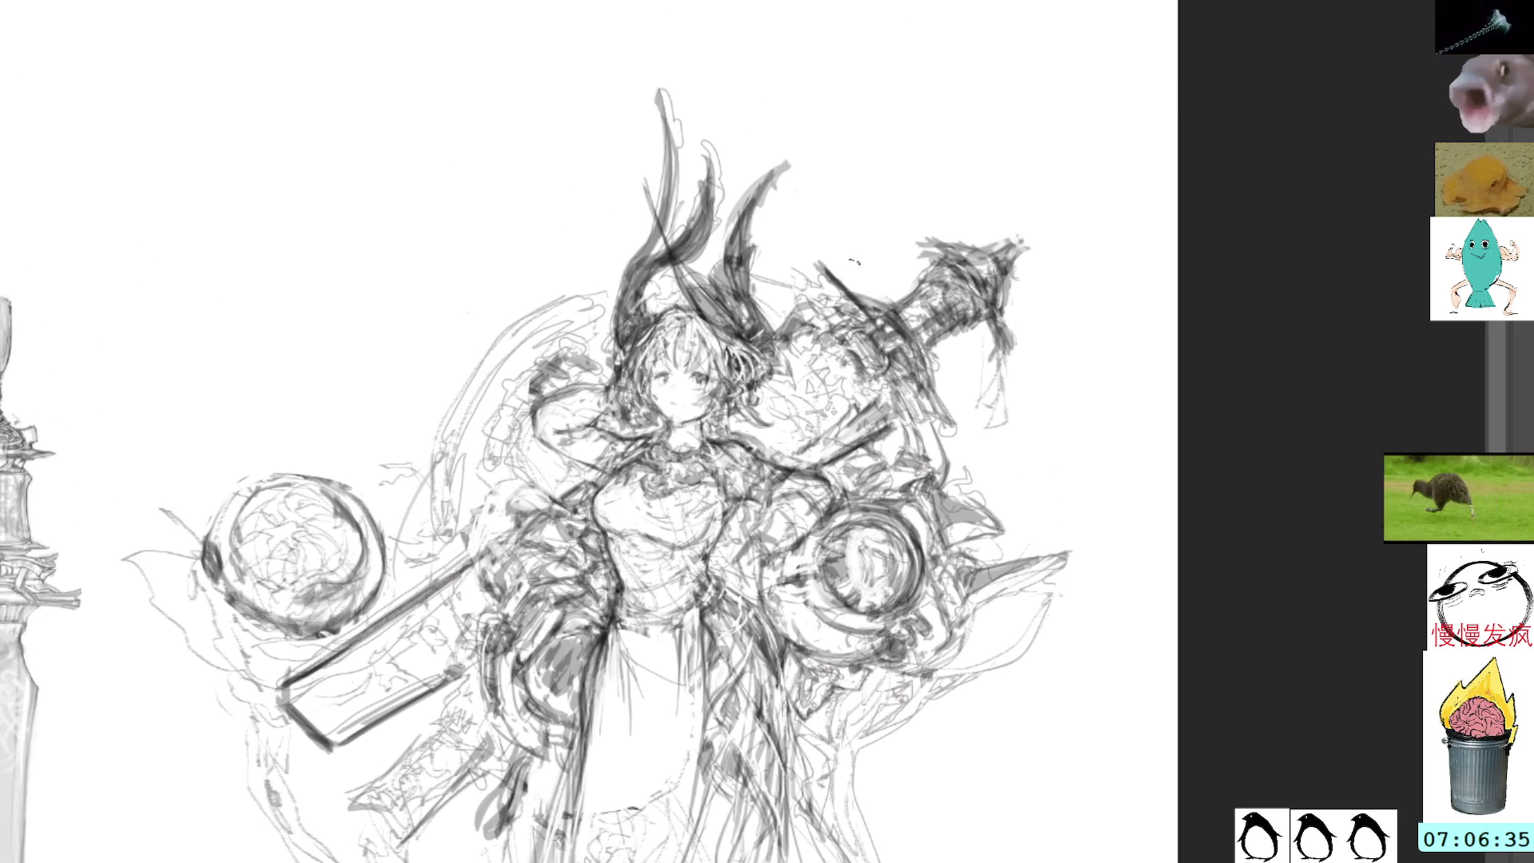
Lasso the old left horn strokes and cut them away
mouse_move(710, 92)
left_mouse_down()
mouse_move(621, 192)
mouse_move(618, 336)
mouse_move(697, 240)
mouse_move(726, 136)
left_mouse_up()
key("ctrl+x")
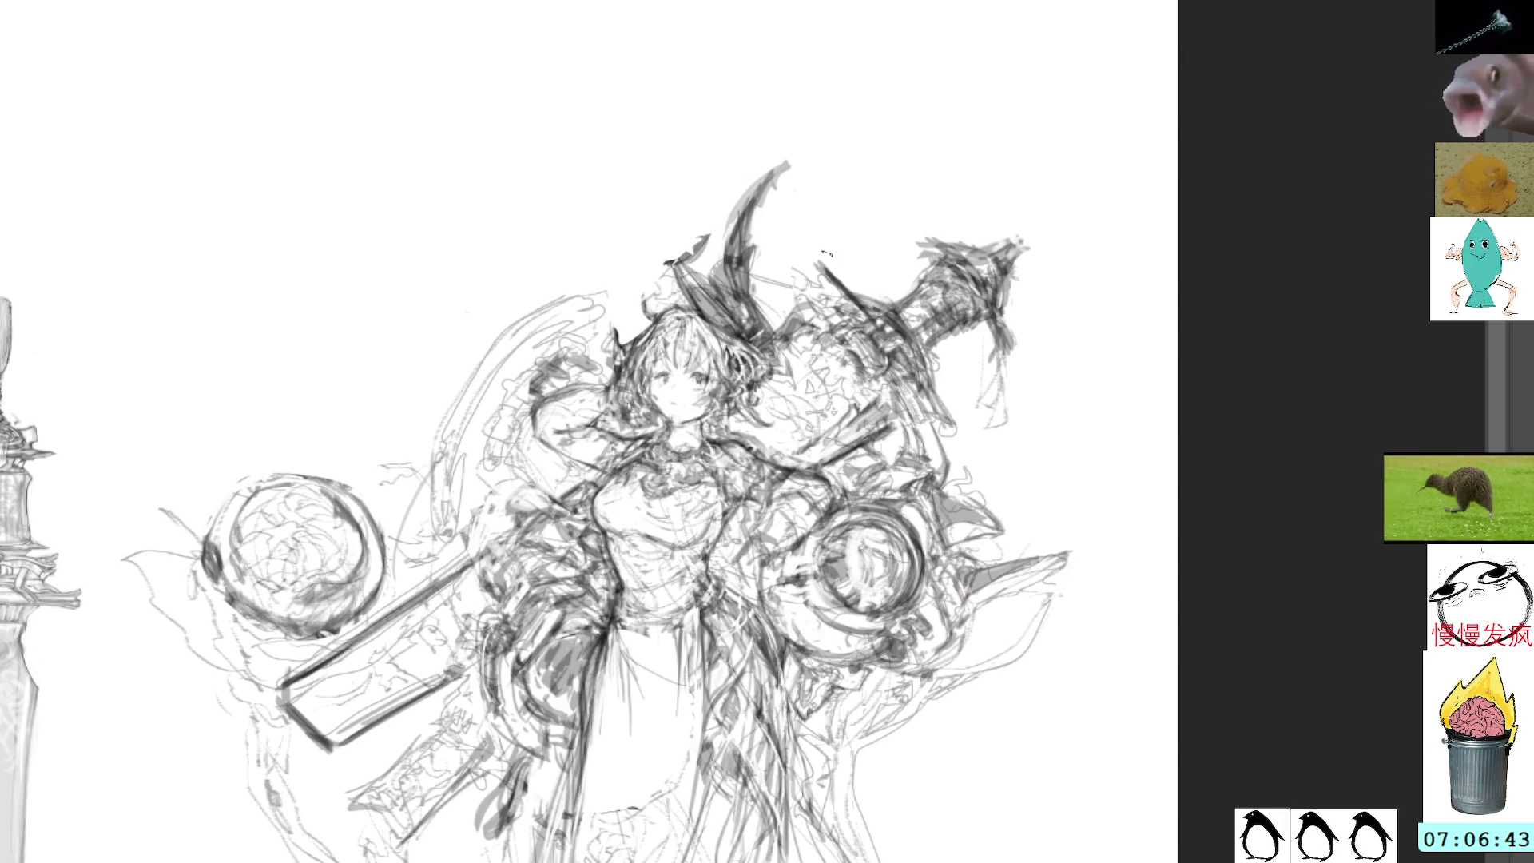
left_click_drag(826, 250, 859, 217)
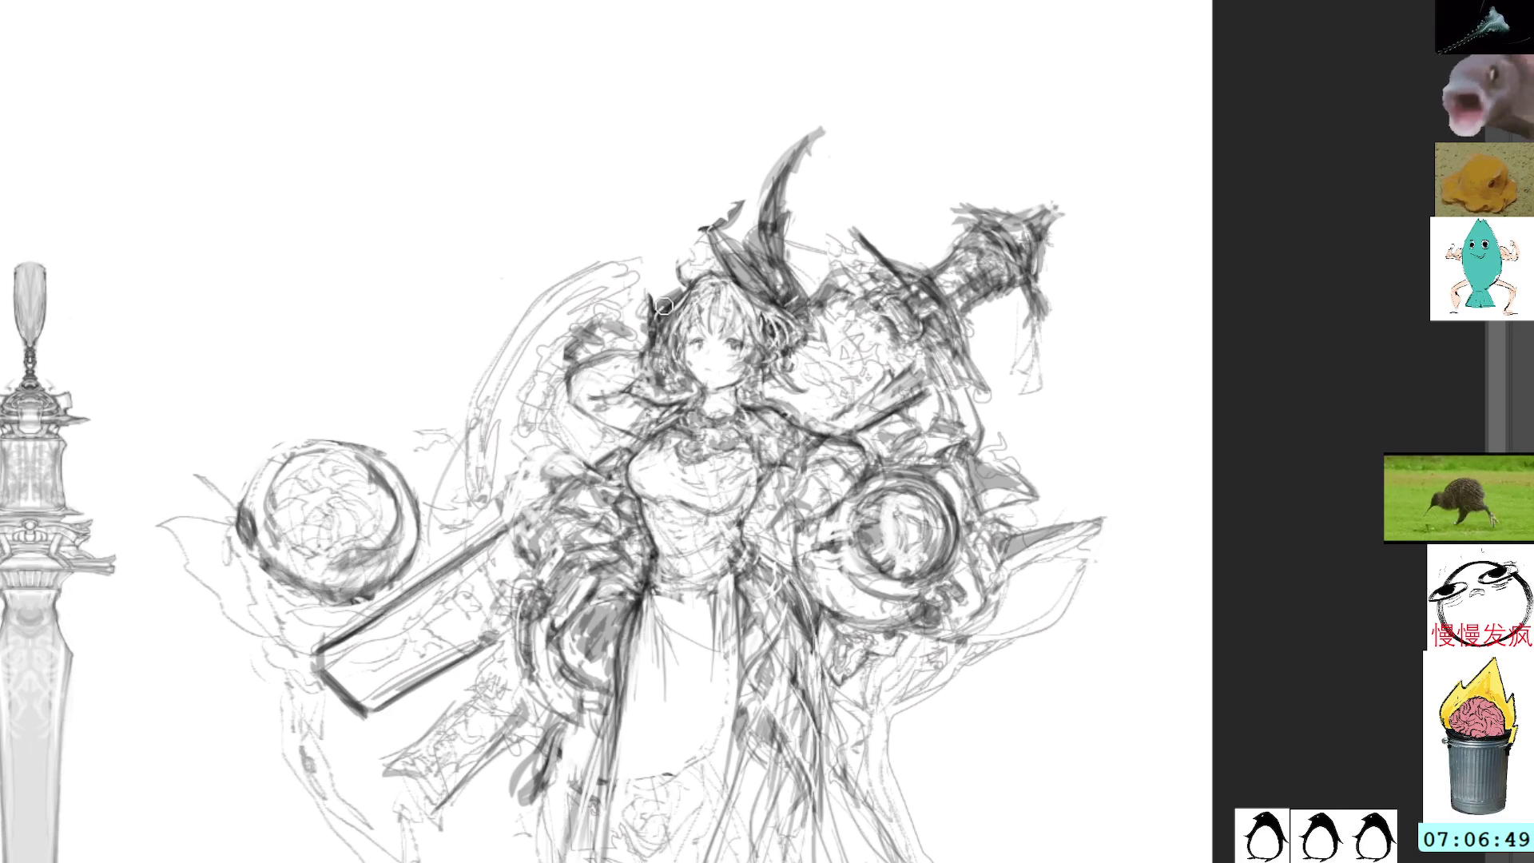
Darken the hair outline and the sword hilt tip, undoing a stray stroke above the hair
mouse_move(686, 286)
left_mouse_down()
mouse_move(650, 303)
mouse_move(675, 278)
left_mouse_up()
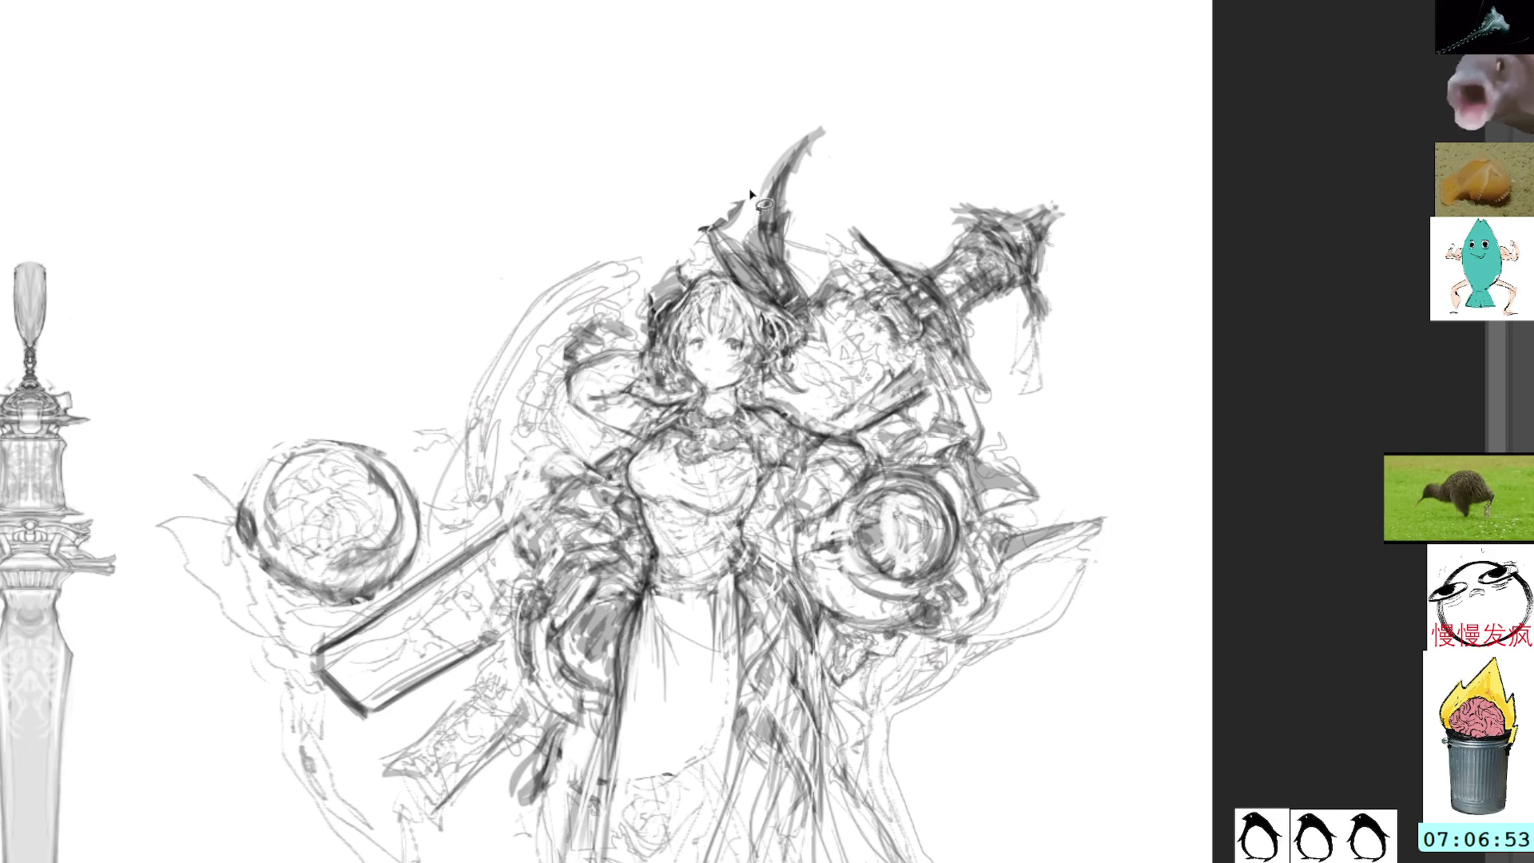
left_click_drag(747, 195, 723, 262)
key("ctrl+z")
key("ctrl+z")
key("ctrl+z")
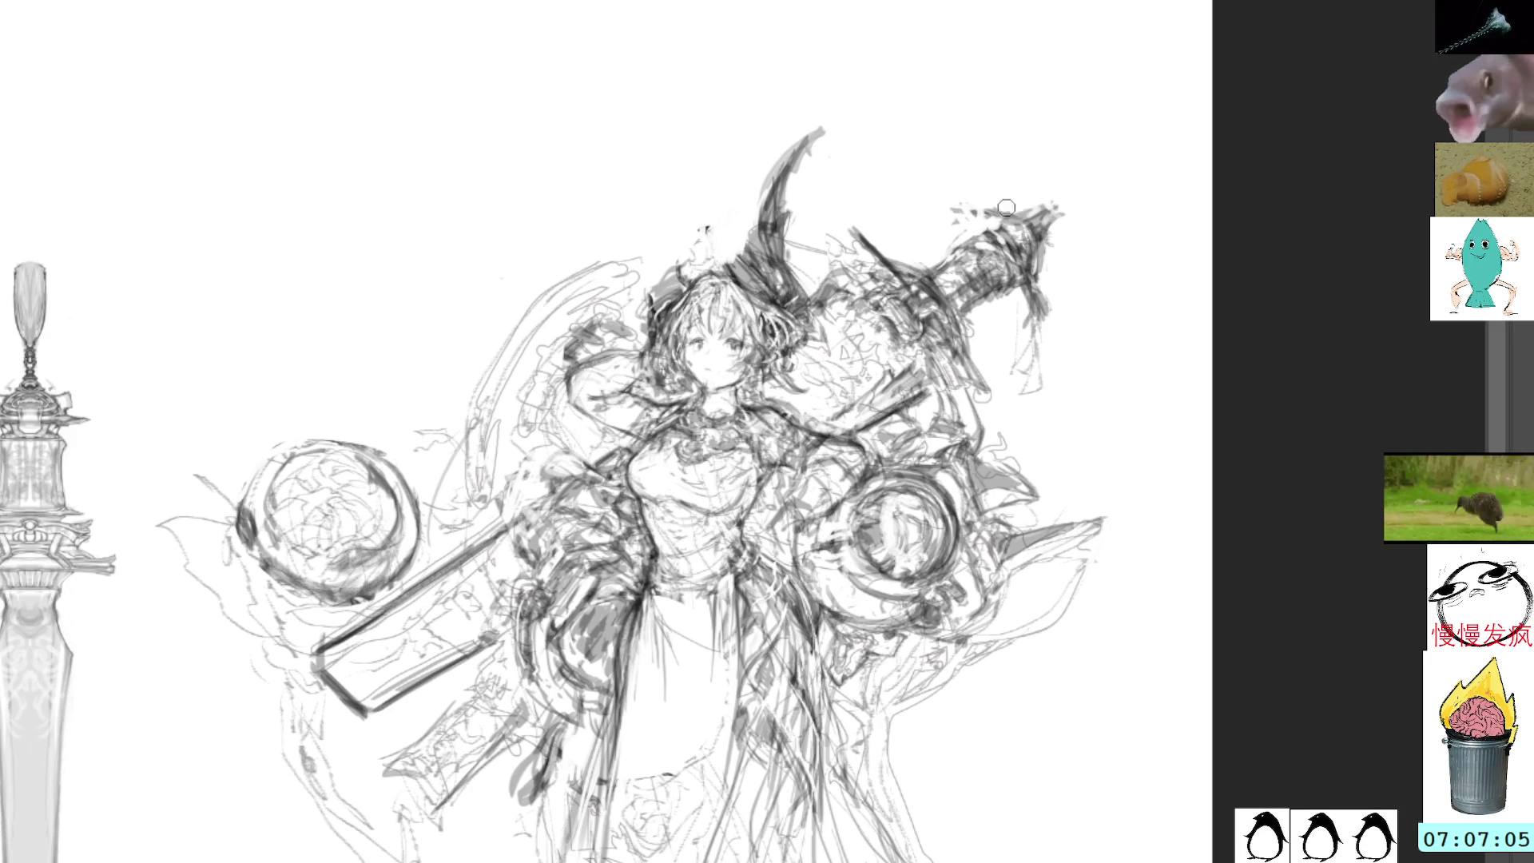
mouse_move(999, 216)
left_mouse_down()
mouse_move(1039, 214)
mouse_move(1045, 260)
mouse_move(1065, 243)
mouse_move(1023, 221)
left_mouse_up()
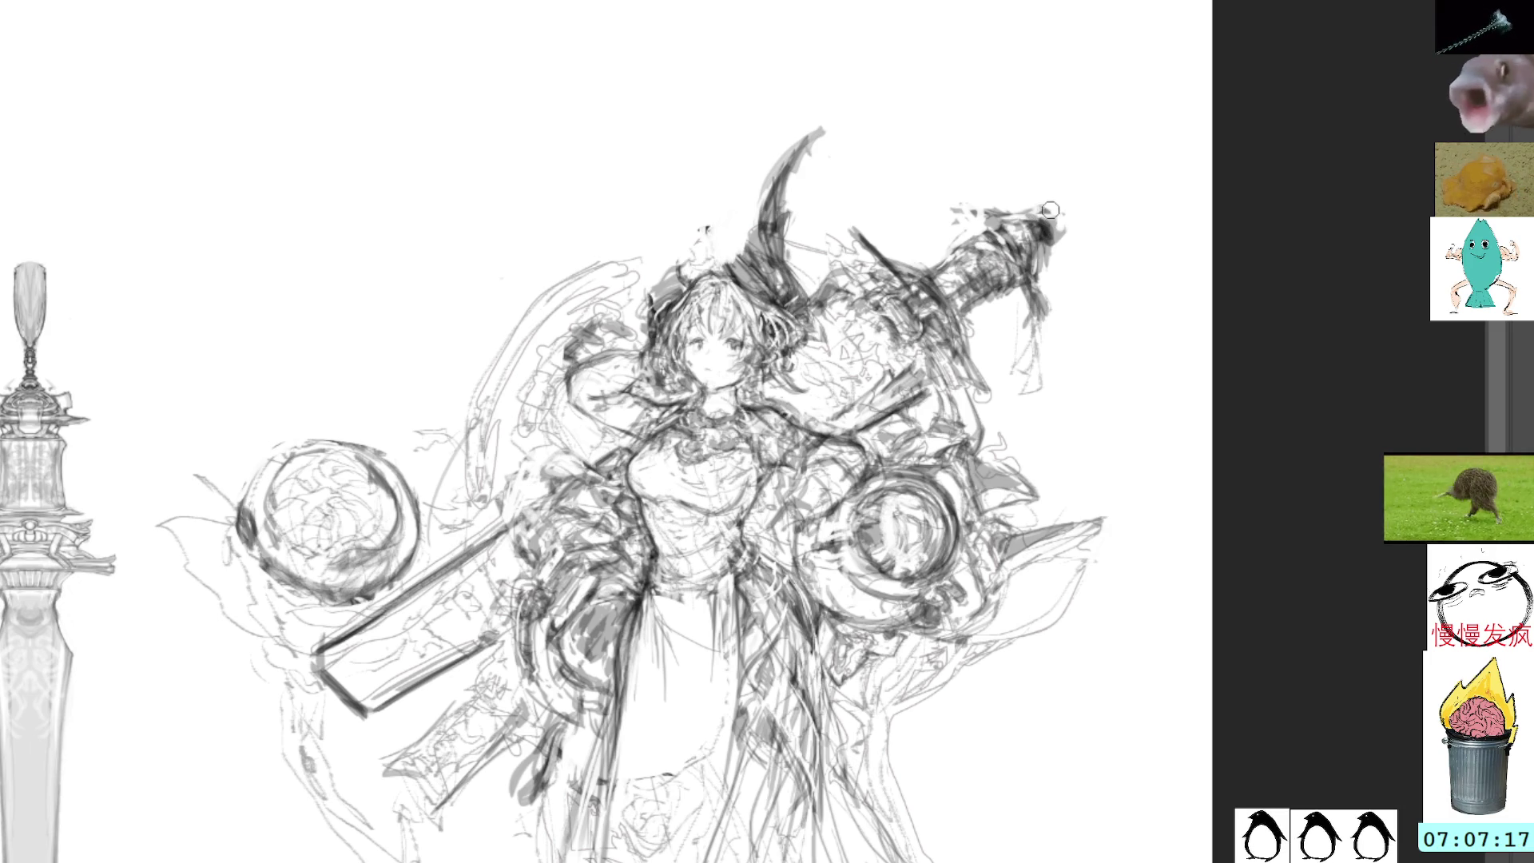
left_click_drag(1045, 232, 1056, 239)
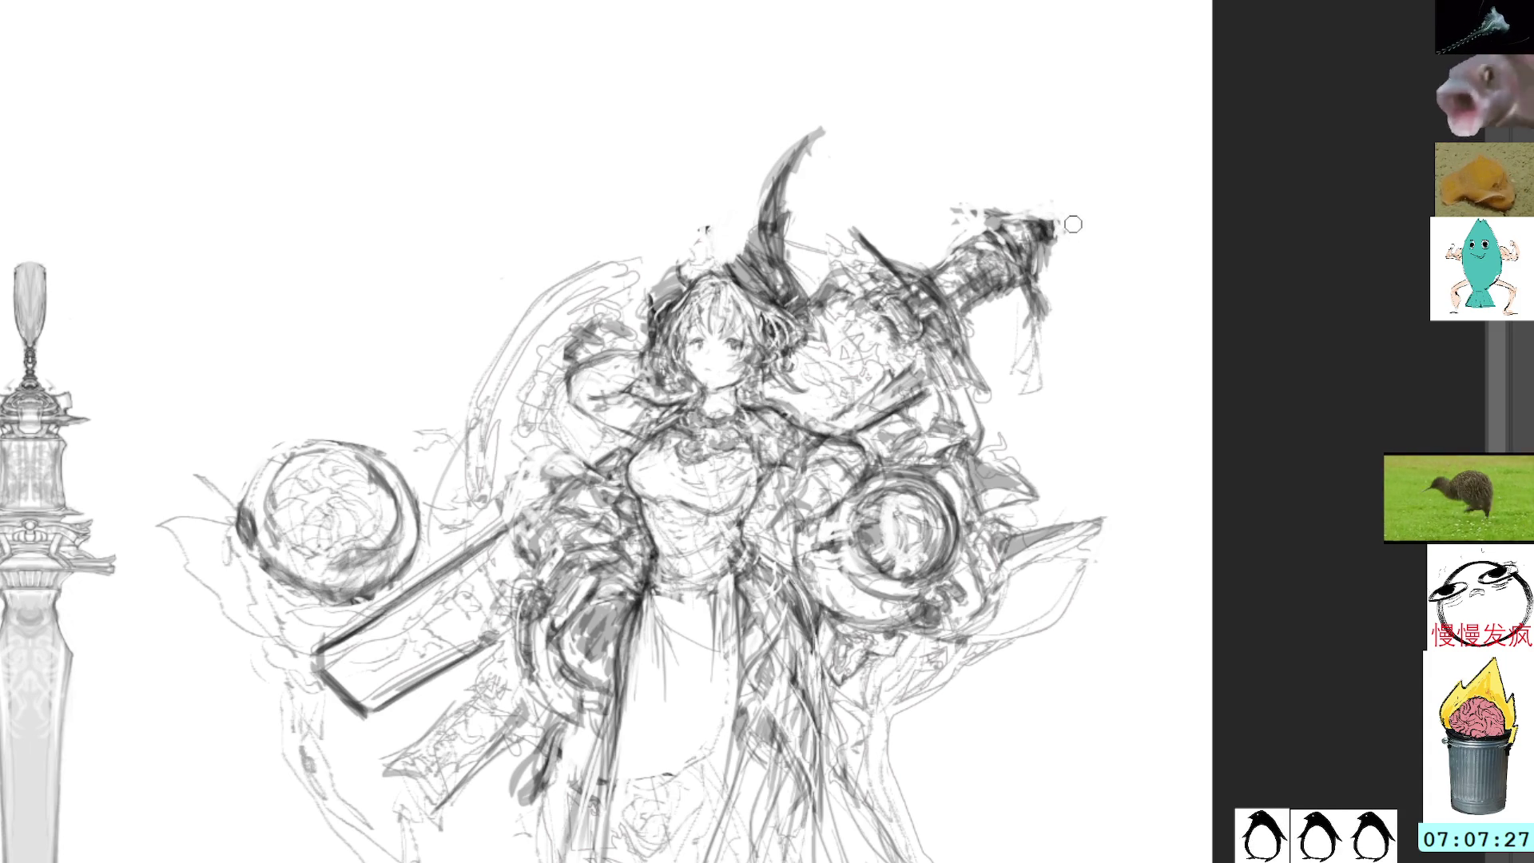
left_click_drag(1053, 242, 1041, 275)
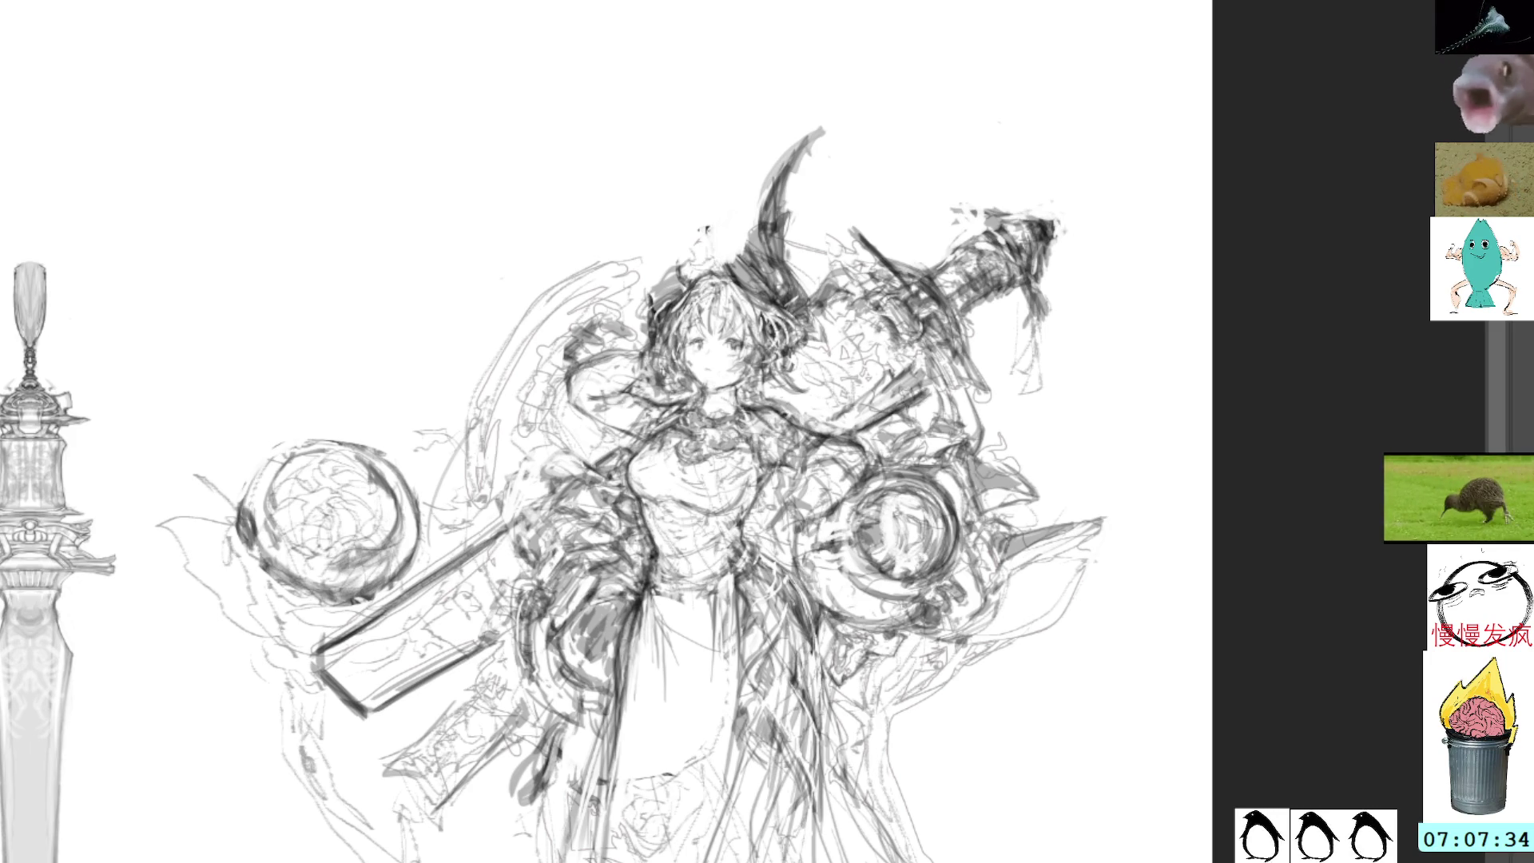
Sketch a new left horn rising above the head
mouse_move(647, 287)
left_mouse_down()
mouse_move(669, 243)
mouse_move(661, 165)
mouse_move(680, 225)
mouse_move(692, 200)
left_mouse_up()
mouse_move(663, 286)
left_mouse_down()
mouse_move(684, 190)
mouse_move(648, 112)
left_mouse_up()
left_click_drag(702, 210, 685, 273)
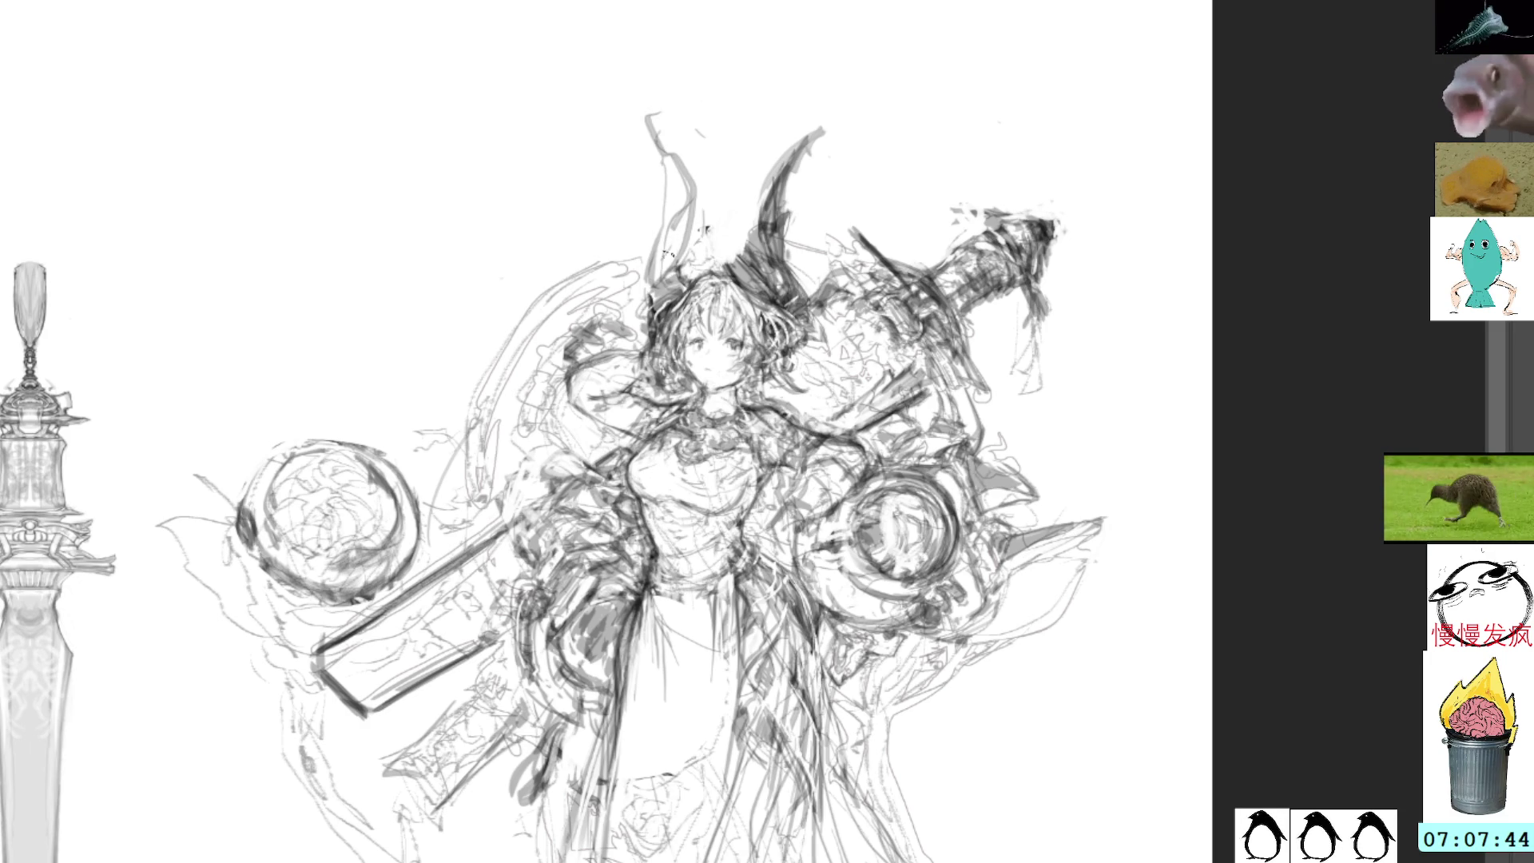
Darken the new left horn and head top, then add dark marks on the chest and waist
mouse_move(648, 280)
left_mouse_down()
mouse_move(655, 262)
mouse_move(745, 260)
left_mouse_up()
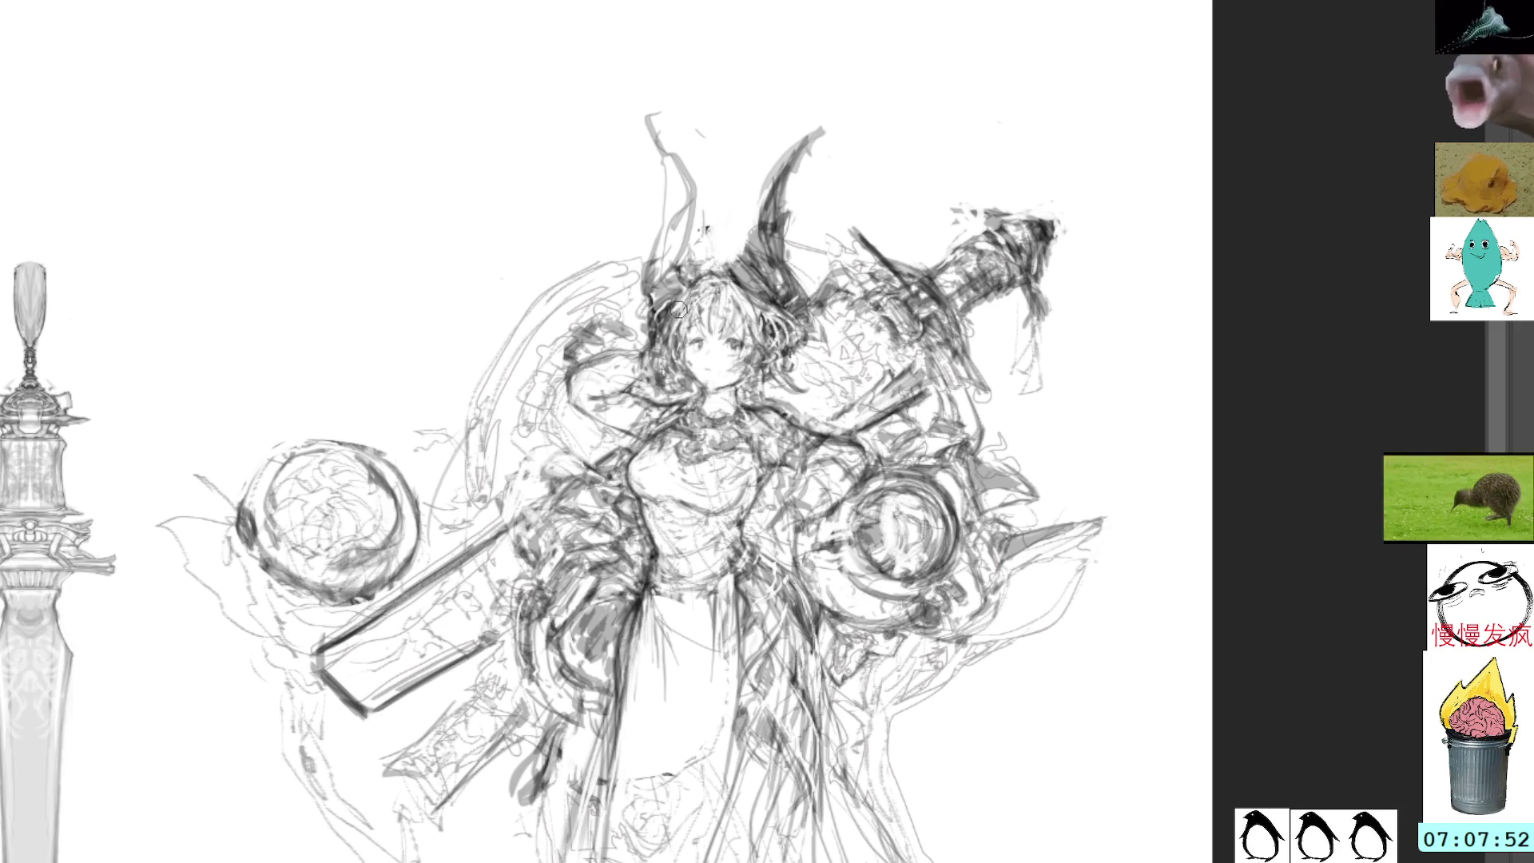
mouse_move(689, 250)
left_mouse_down()
mouse_move(692, 271)
mouse_move(683, 149)
mouse_move(659, 263)
mouse_move(689, 232)
mouse_move(698, 172)
mouse_move(697, 228)
mouse_move(667, 292)
mouse_move(681, 260)
mouse_move(667, 240)
mouse_move(663, 272)
mouse_move(668, 220)
left_mouse_up()
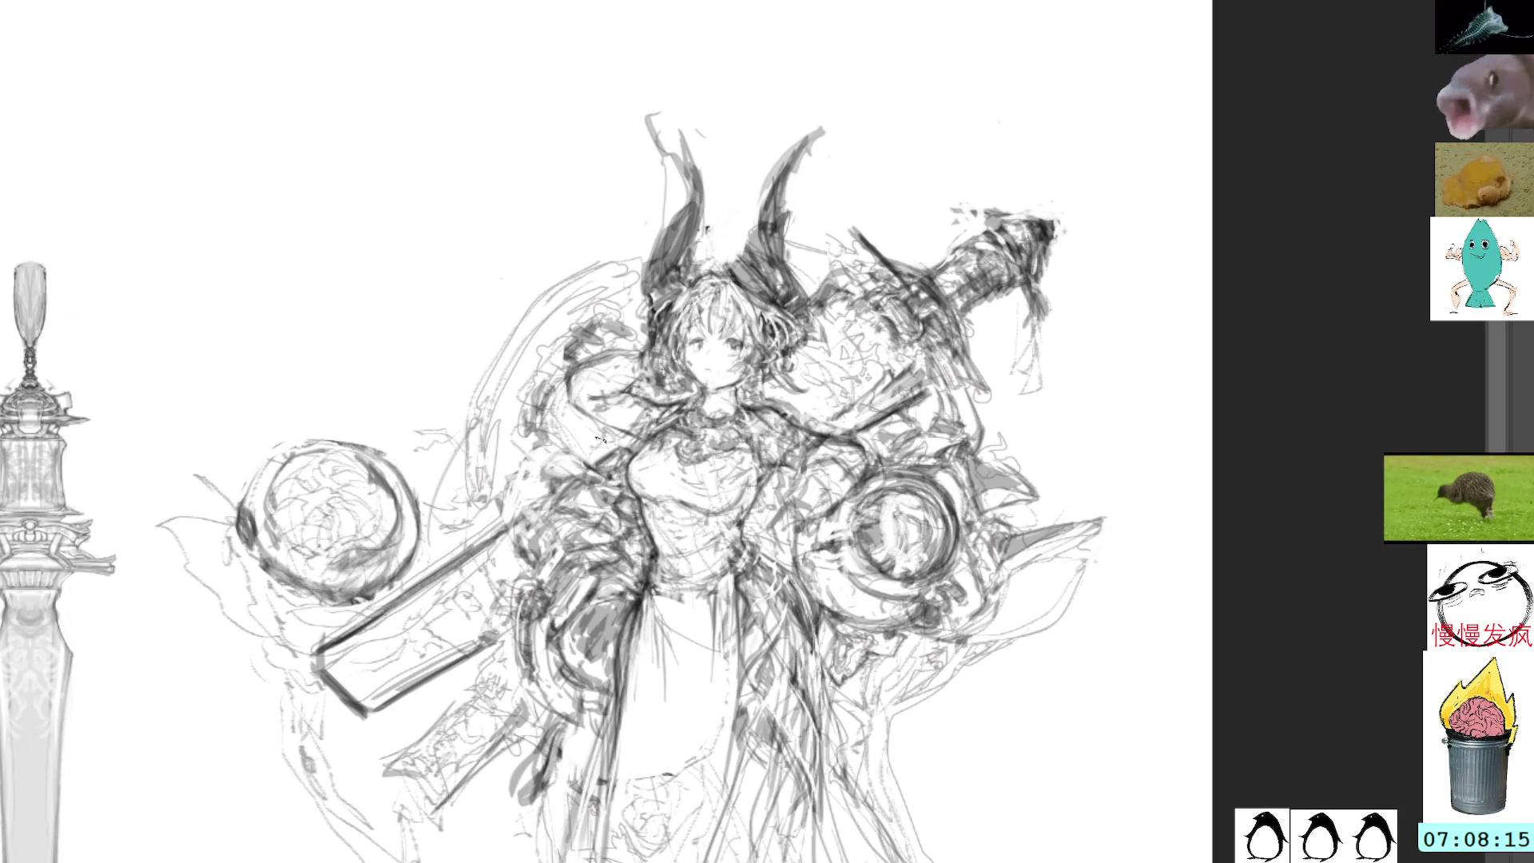
left_click_drag(560, 511, 603, 512)
left_click_drag(865, 422, 858, 262)
left_click_drag(765, 463, 759, 439)
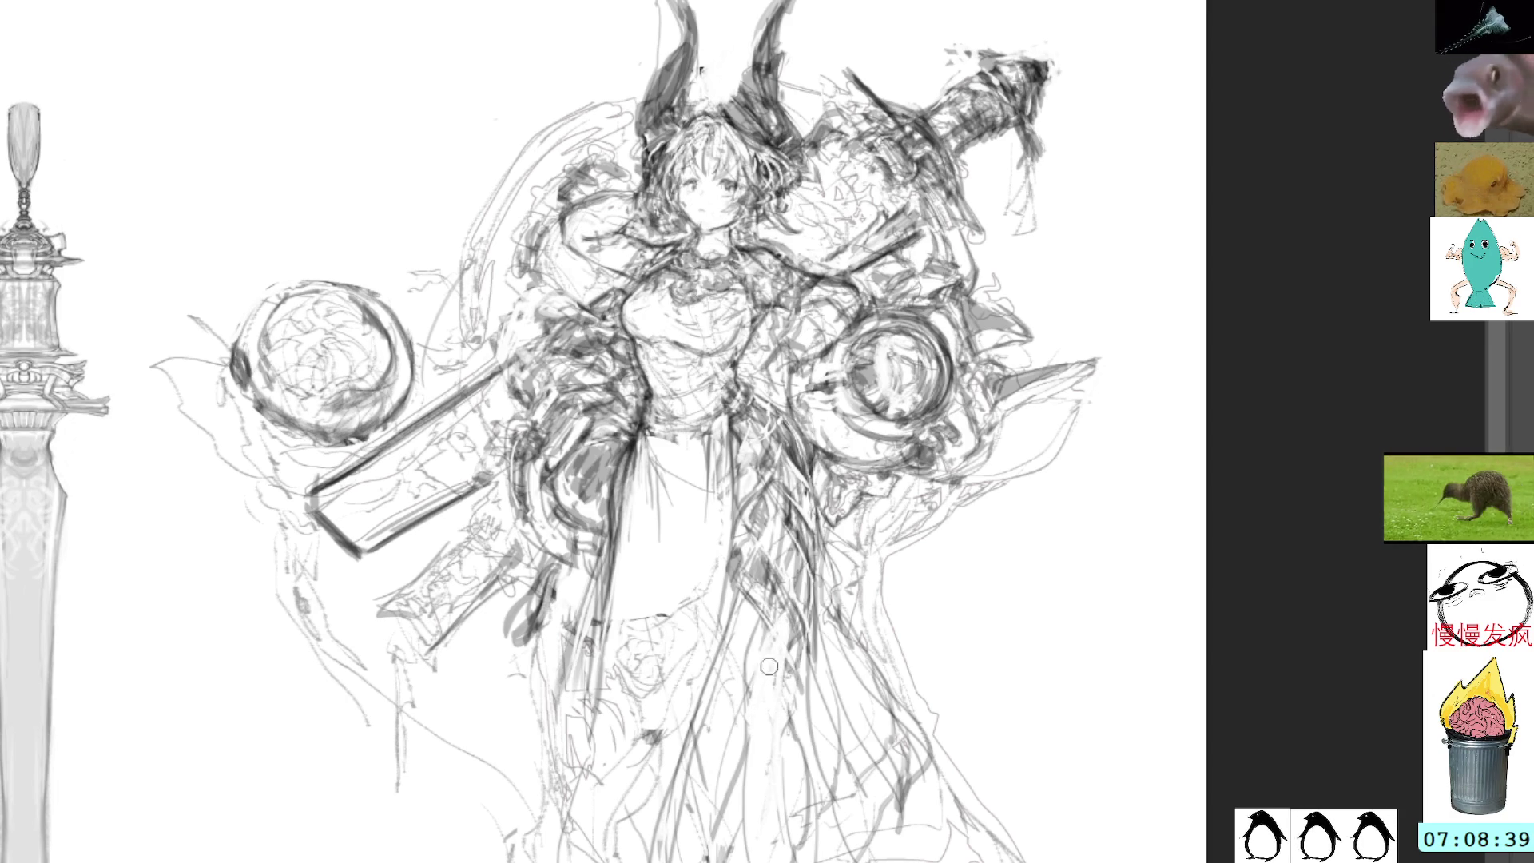
Draw many long faint vertical fold lines over the lower skirt, from the waist to the hem
left_click_drag(780, 631, 750, 831)
left_click_drag(757, 667, 742, 860)
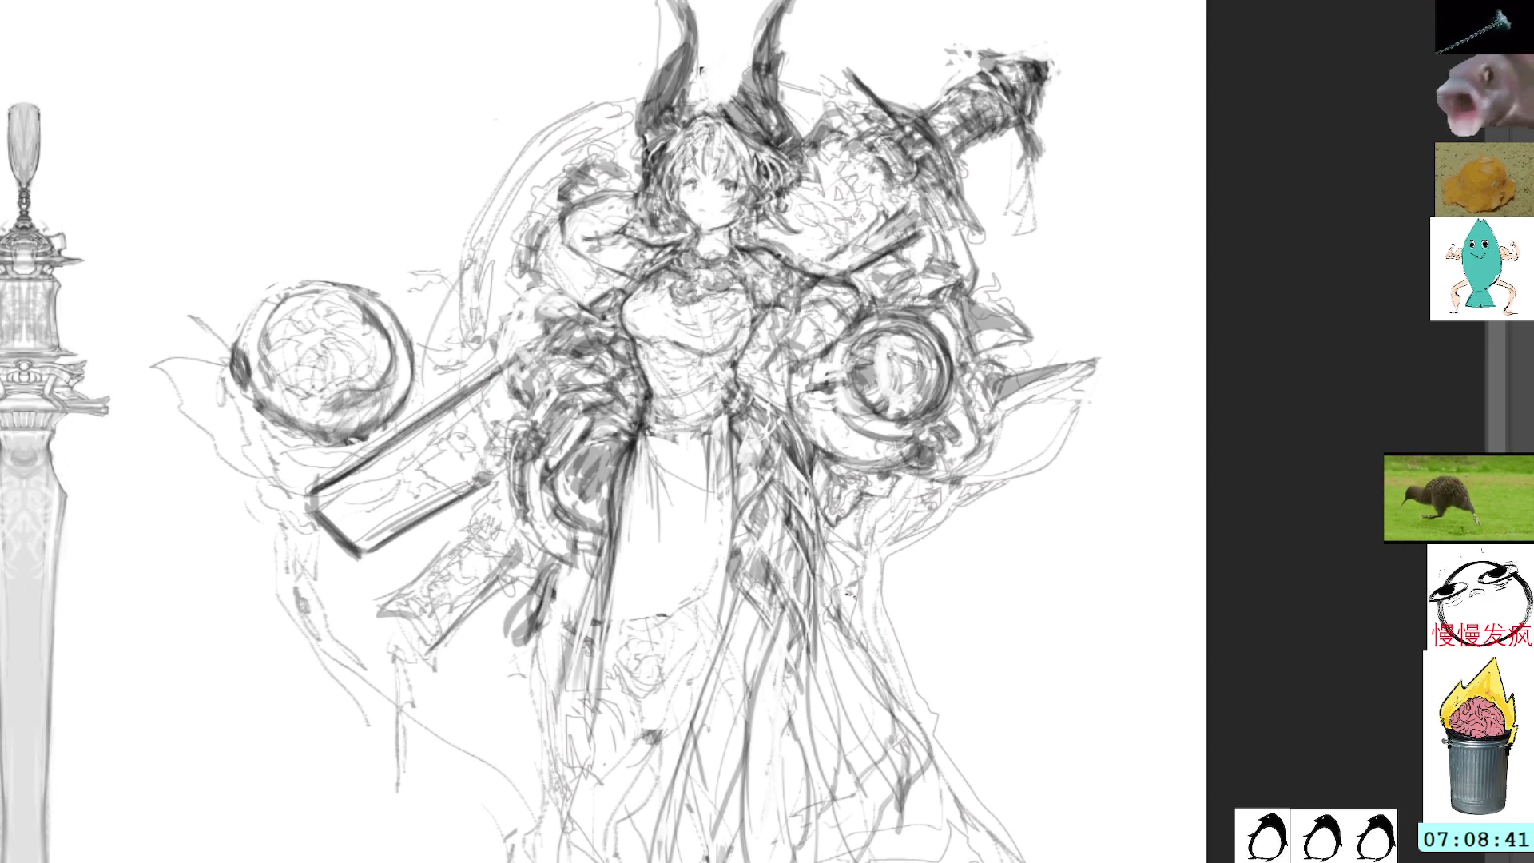
scroll(867, 557, "down", 1)
left_click_drag(809, 519, 764, 761)
left_click_drag(796, 572, 773, 741)
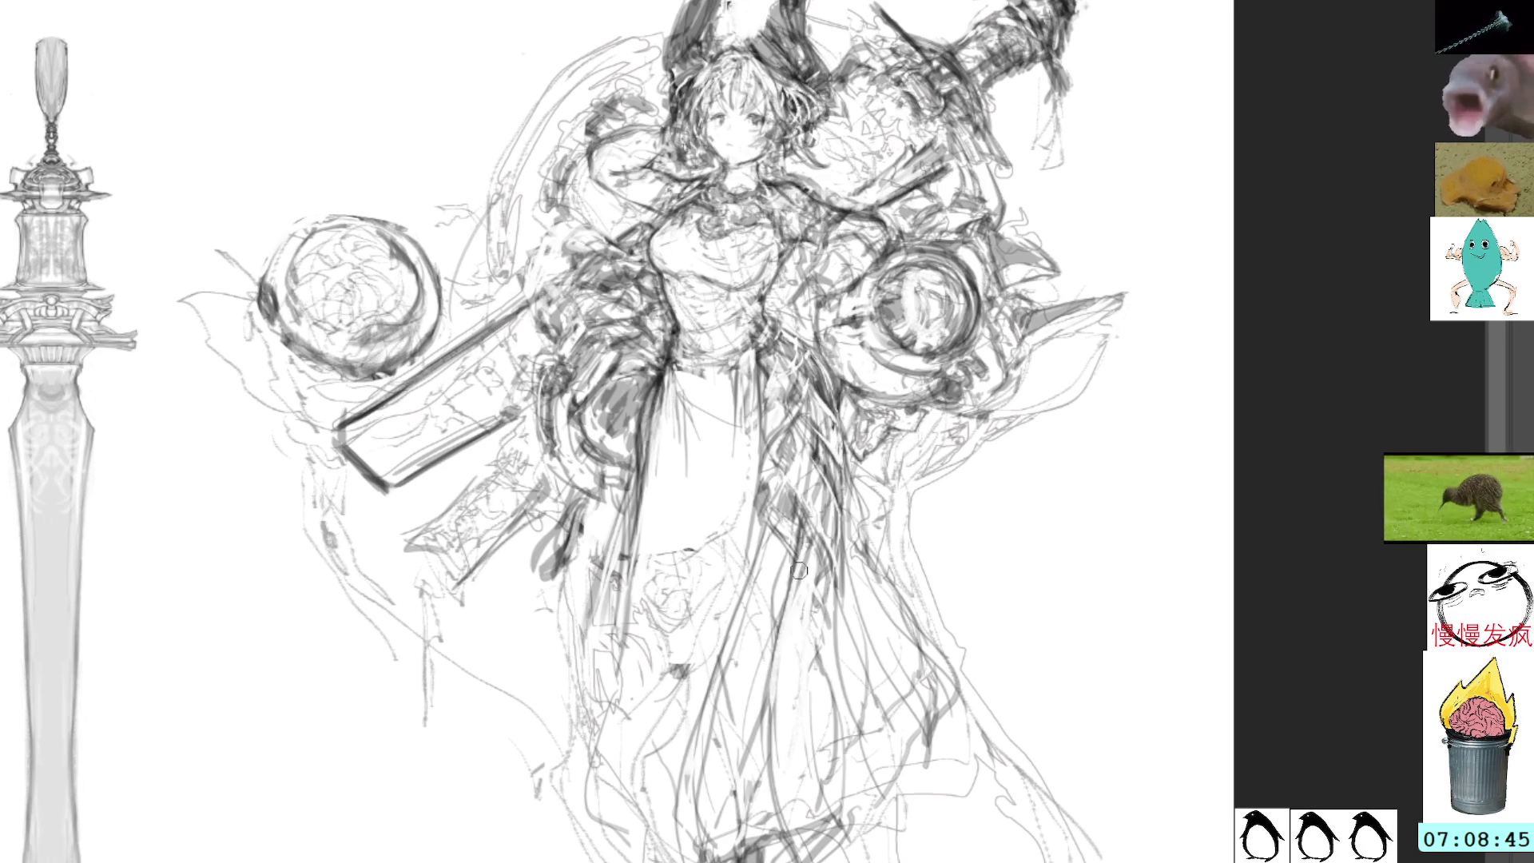
mouse_move(808, 537)
left_mouse_down()
mouse_move(775, 733)
mouse_move(783, 847)
left_mouse_up()
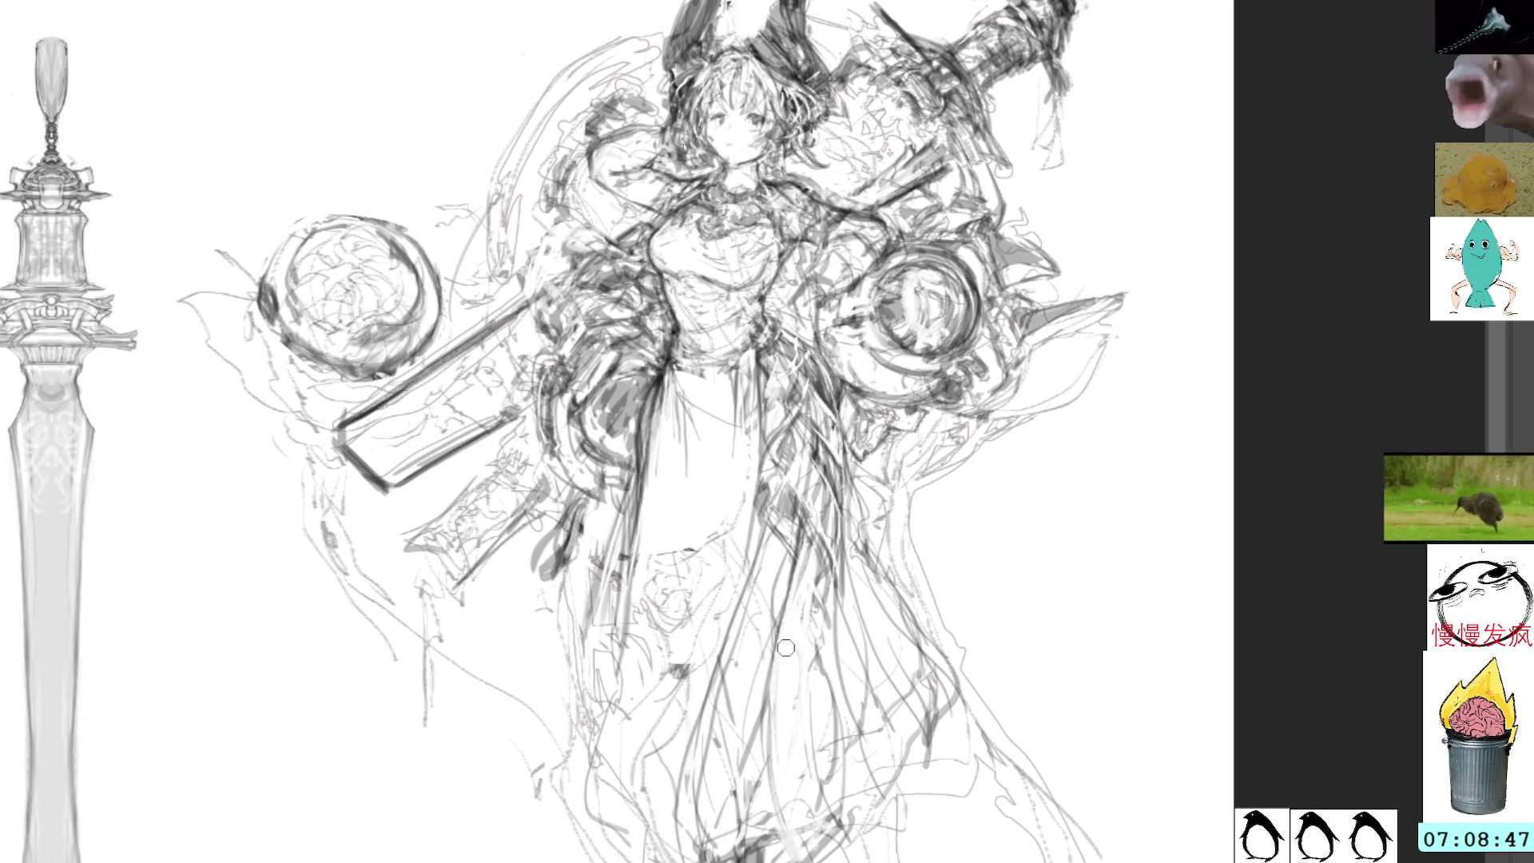
left_click_drag(791, 672, 768, 853)
left_click_drag(820, 546, 807, 655)
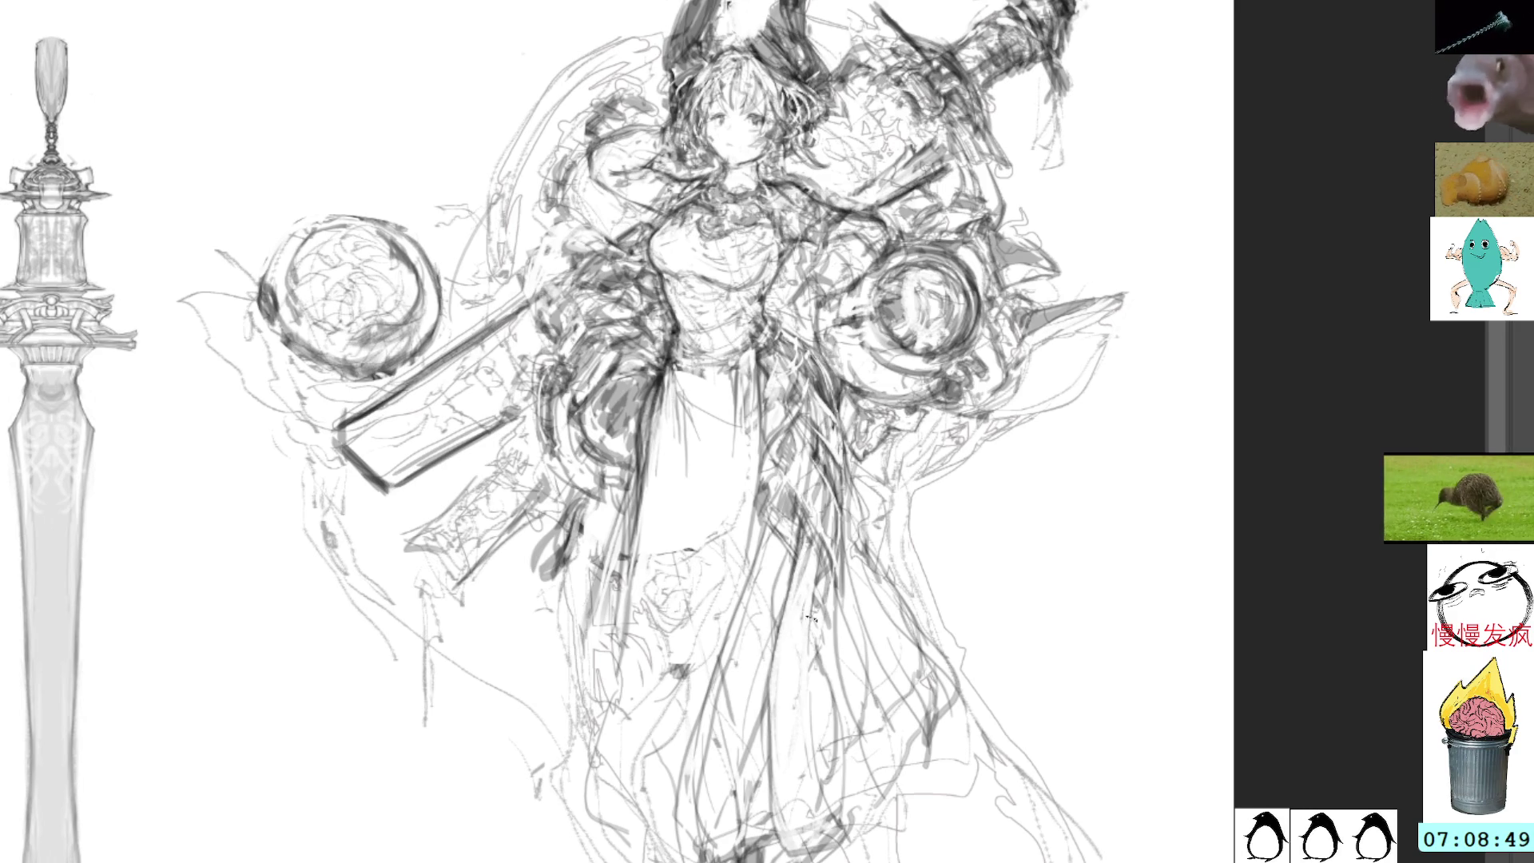
mouse_move(811, 563)
left_mouse_down()
mouse_move(851, 839)
mouse_move(835, 727)
left_mouse_up()
left_click_drag(828, 628, 879, 814)
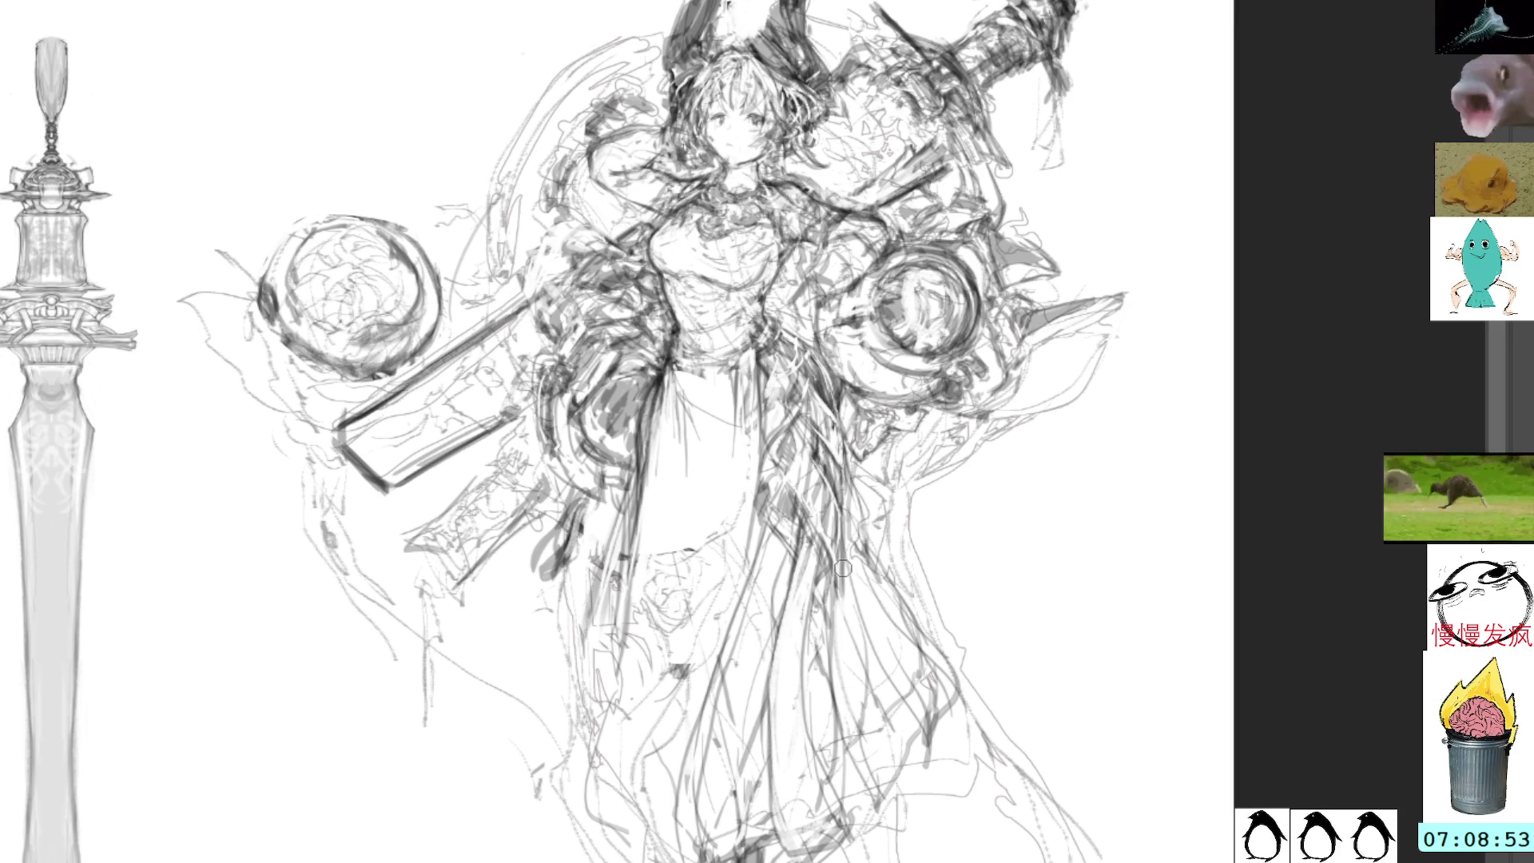
mouse_move(839, 559)
left_mouse_down()
mouse_move(845, 646)
mouse_move(847, 596)
left_mouse_up()
left_click_drag(847, 532, 875, 678)
mouse_move(848, 588)
left_mouse_down()
mouse_move(918, 770)
mouse_move(867, 815)
left_mouse_up()
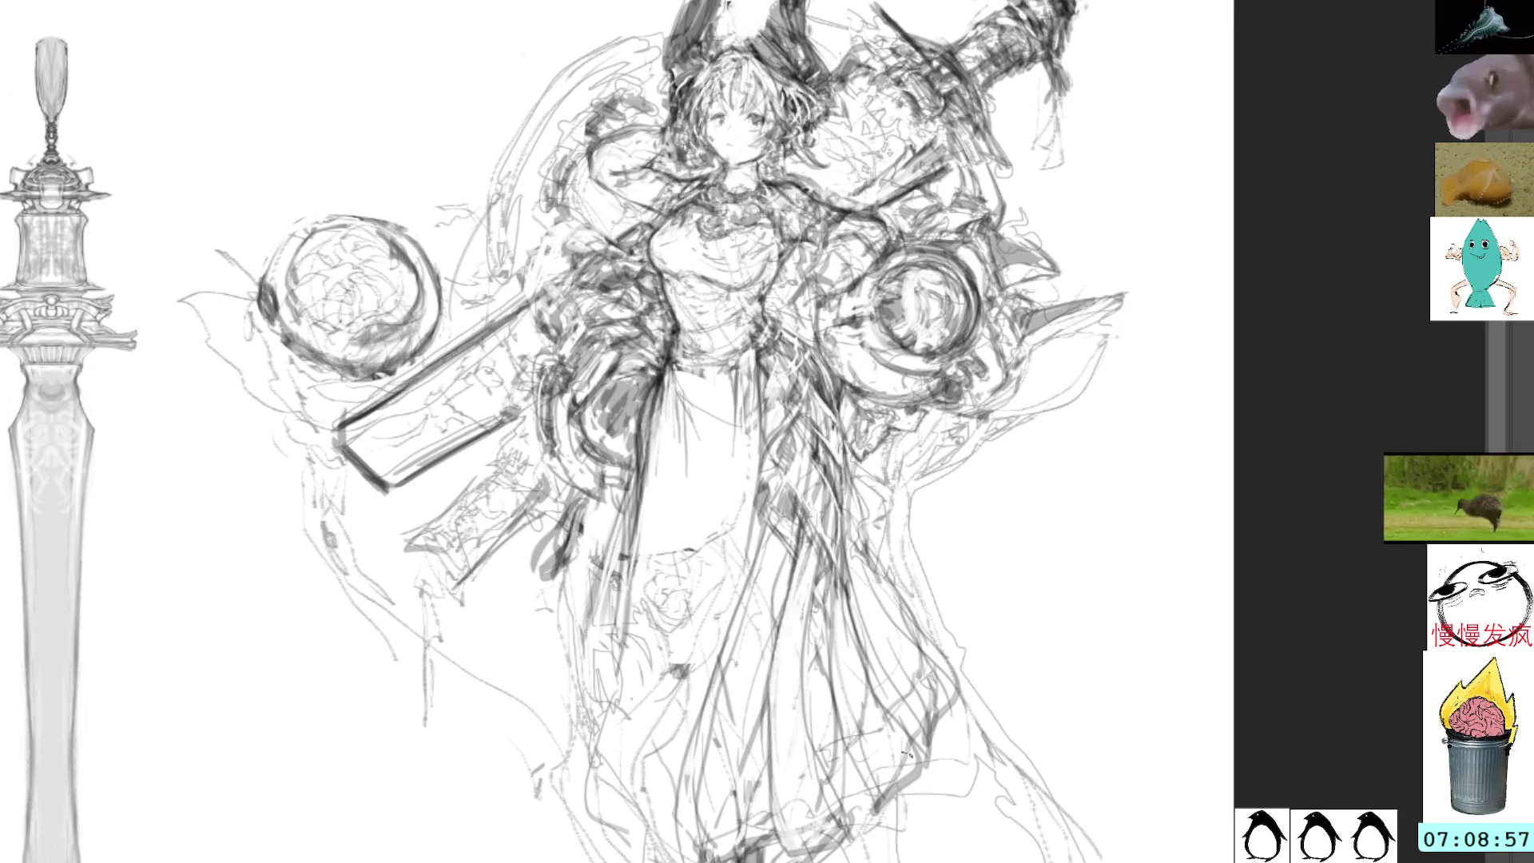
mouse_move(911, 753)
left_mouse_down()
mouse_move(879, 811)
mouse_move(889, 766)
left_mouse_up()
left_click_drag(852, 474, 839, 547)
mouse_move(833, 449)
left_mouse_down()
mouse_move(861, 495)
mouse_move(859, 559)
left_mouse_up()
mouse_move(848, 497)
left_mouse_down()
mouse_move(877, 590)
mouse_move(951, 706)
left_mouse_up()
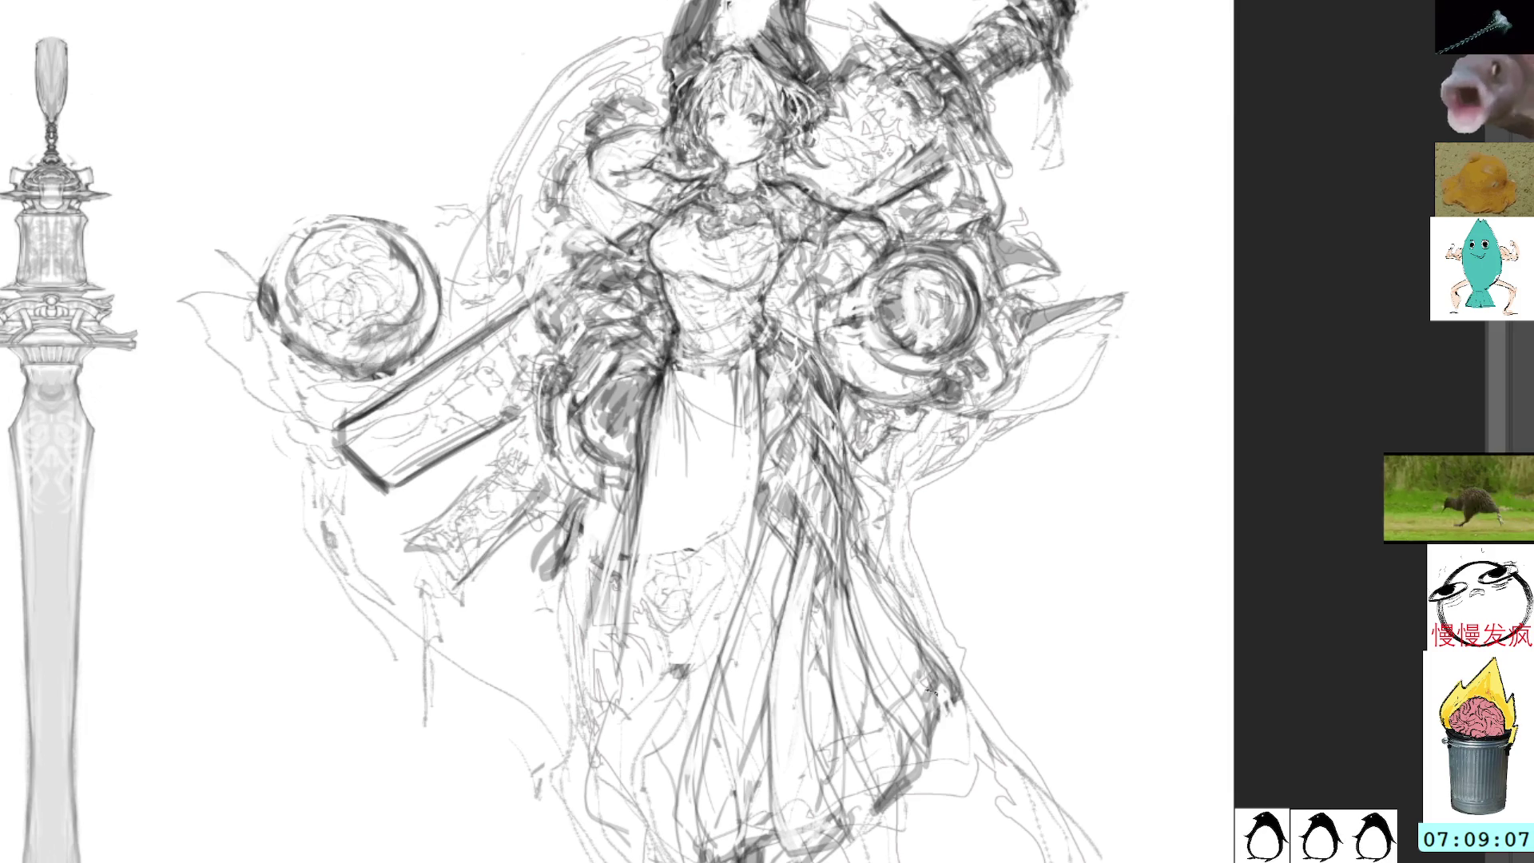
left_click_drag(1037, 576, 1030, 569)
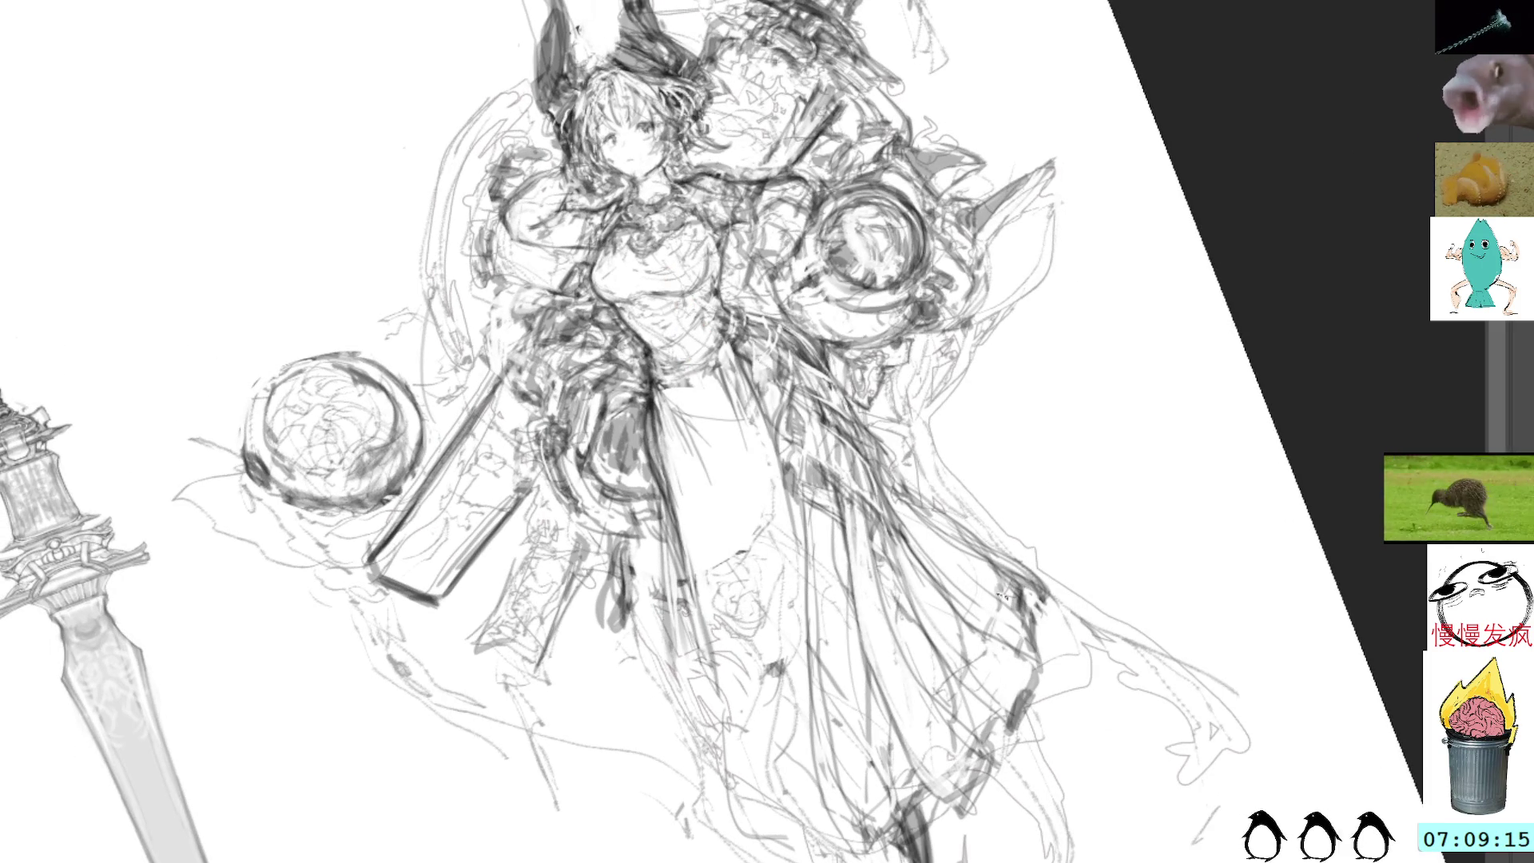
left_click_drag(1035, 546, 1084, 663)
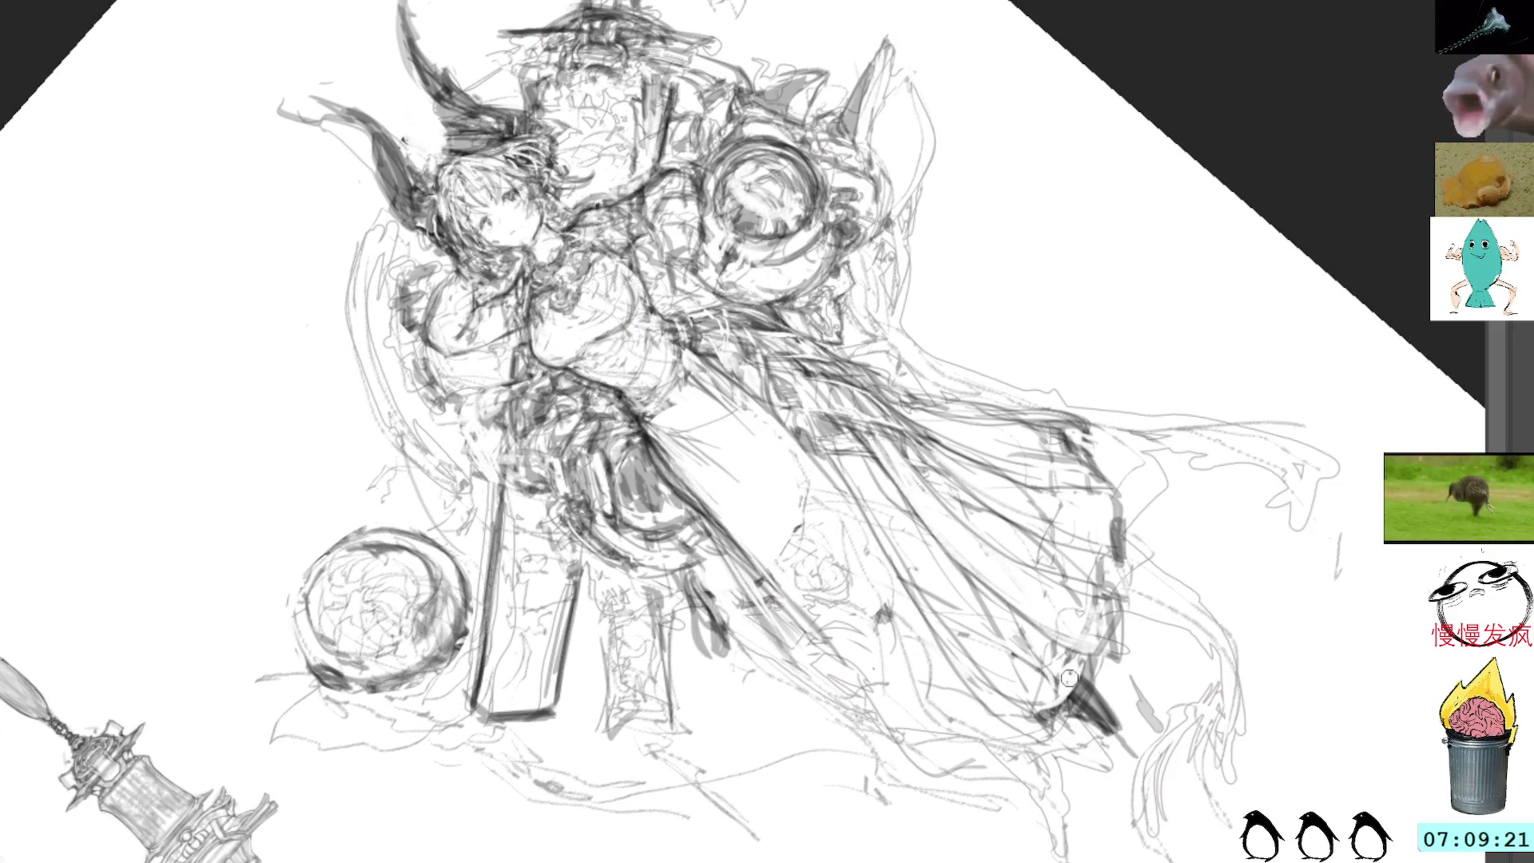
mouse_move(1154, 338)
left_mouse_down()
mouse_move(1028, 655)
mouse_move(1015, 445)
left_mouse_up()
scroll(1044, 404, "down", 3)
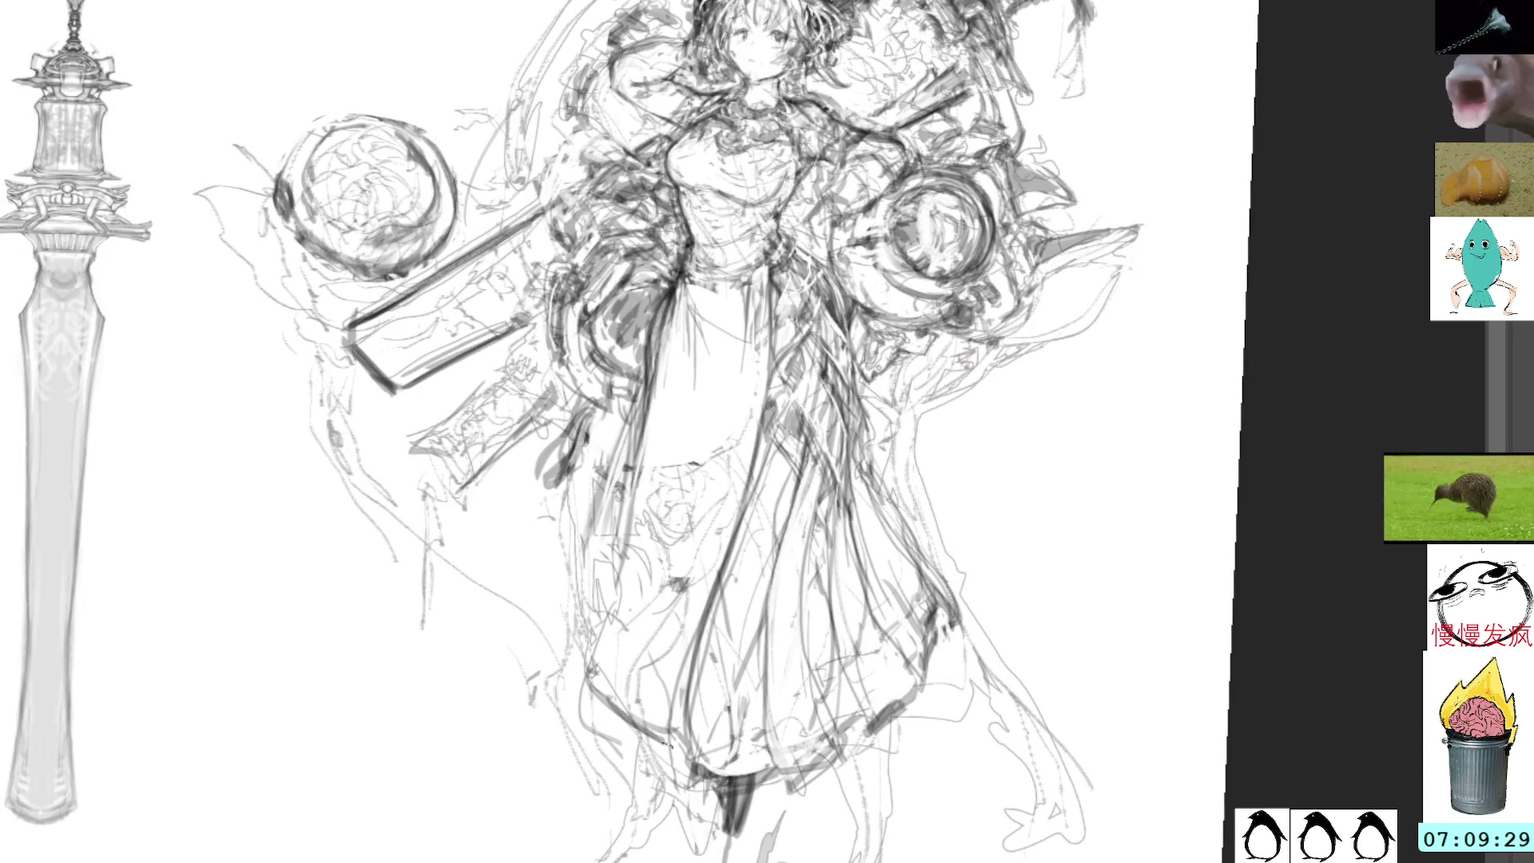
key("l")
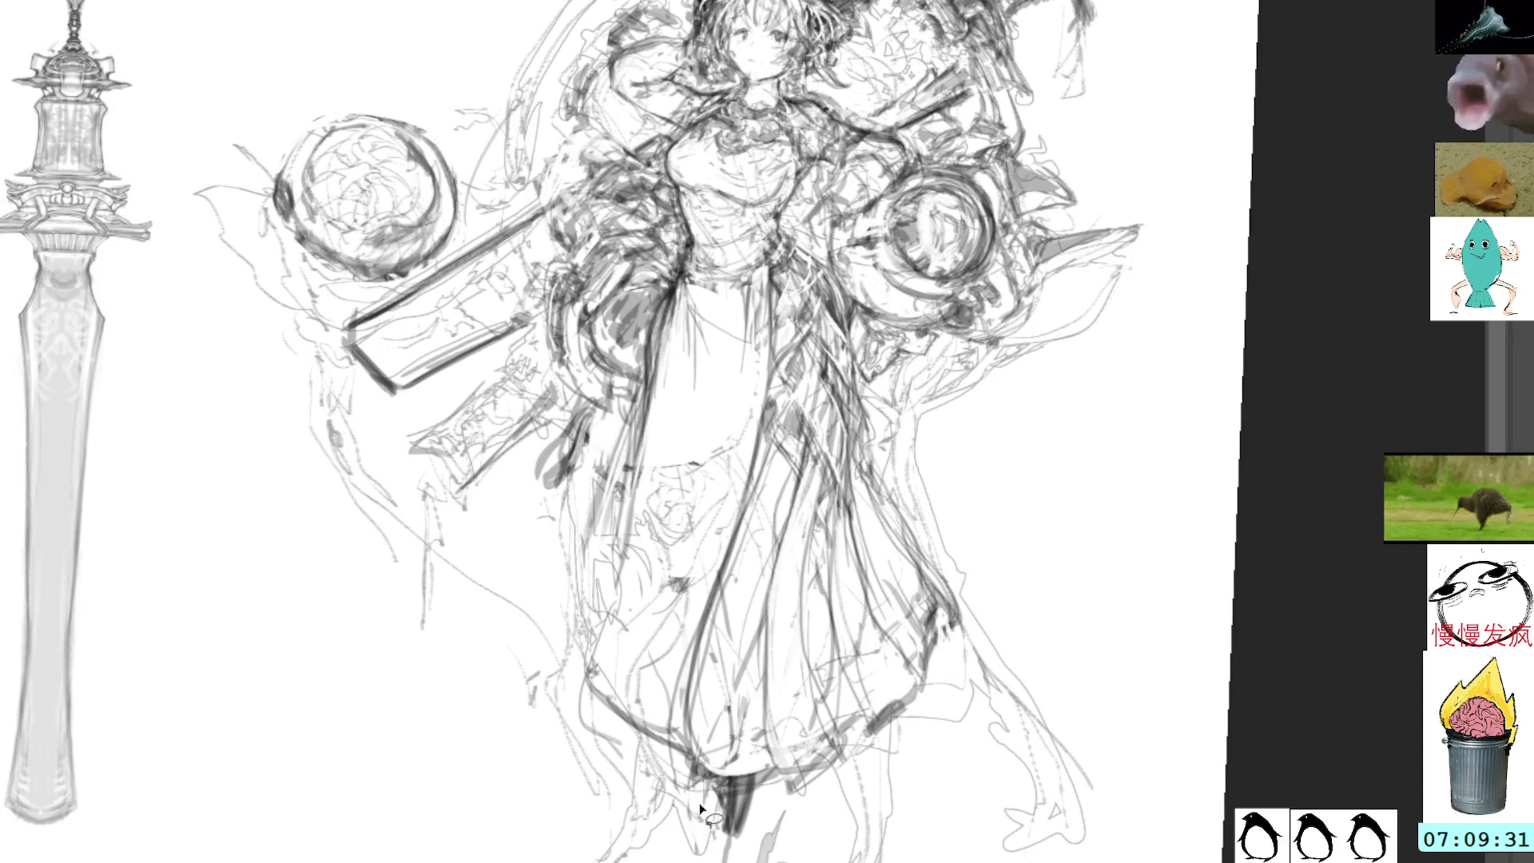
mouse_move(724, 851)
left_mouse_down()
mouse_move(705, 799)
mouse_move(595, 719)
mouse_move(546, 861)
left_mouse_up()
key("ctrl+d")
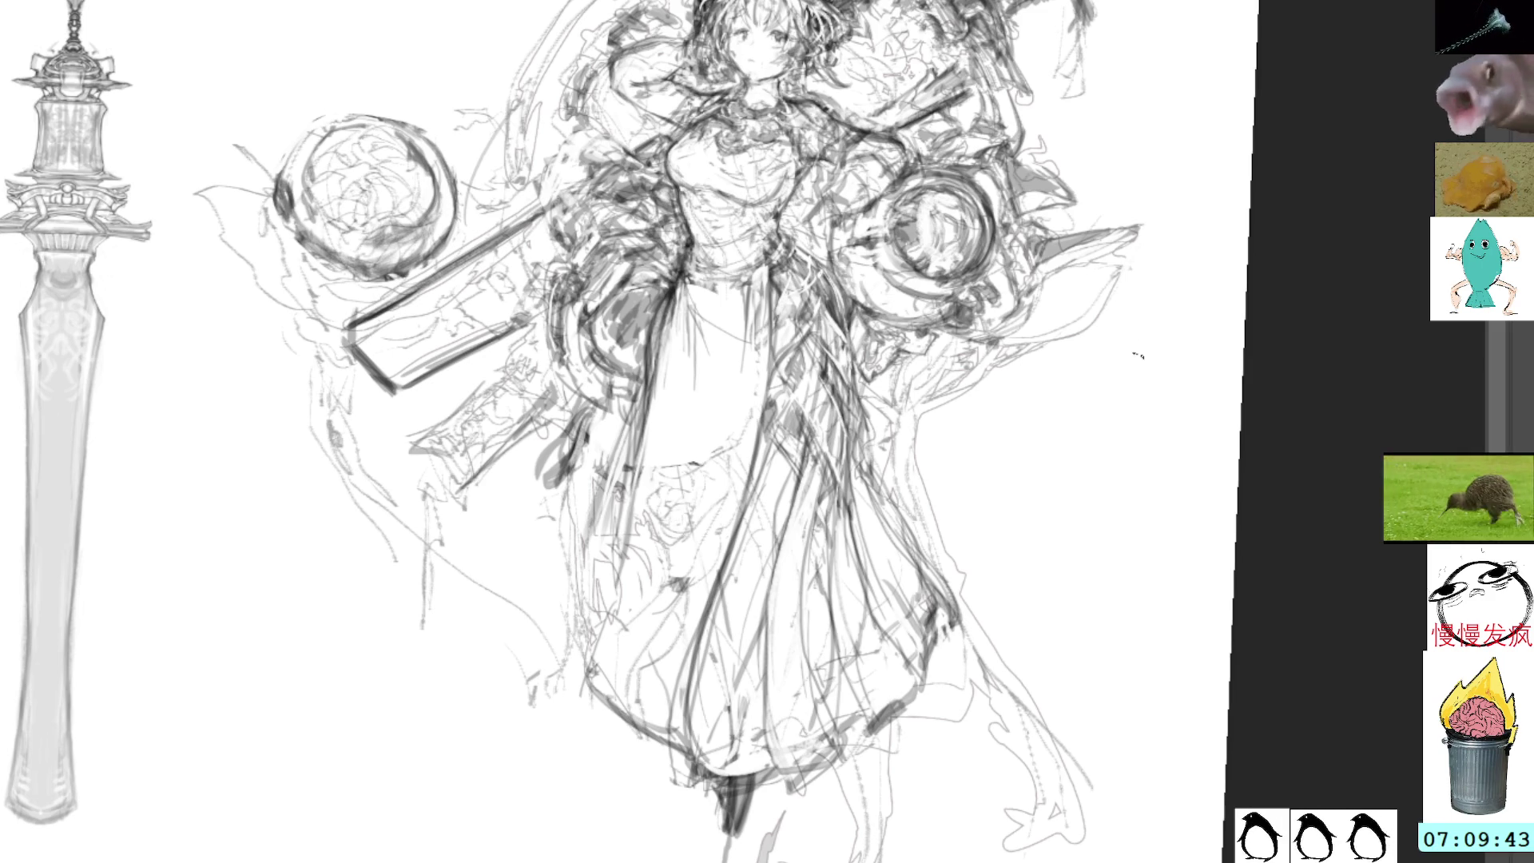
scroll(1086, 214, "up", 5)
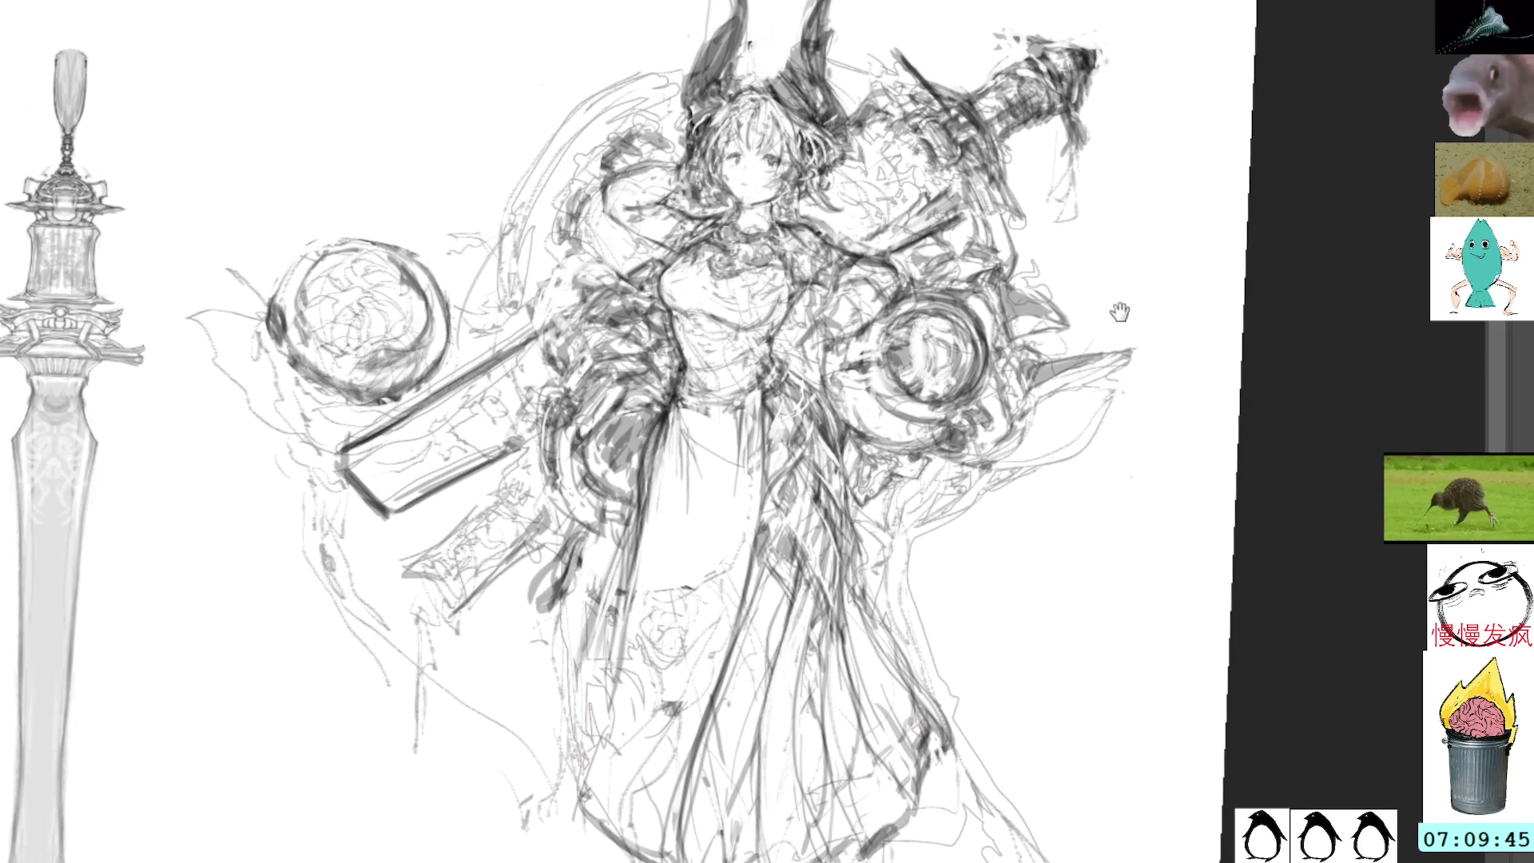
key("Home")
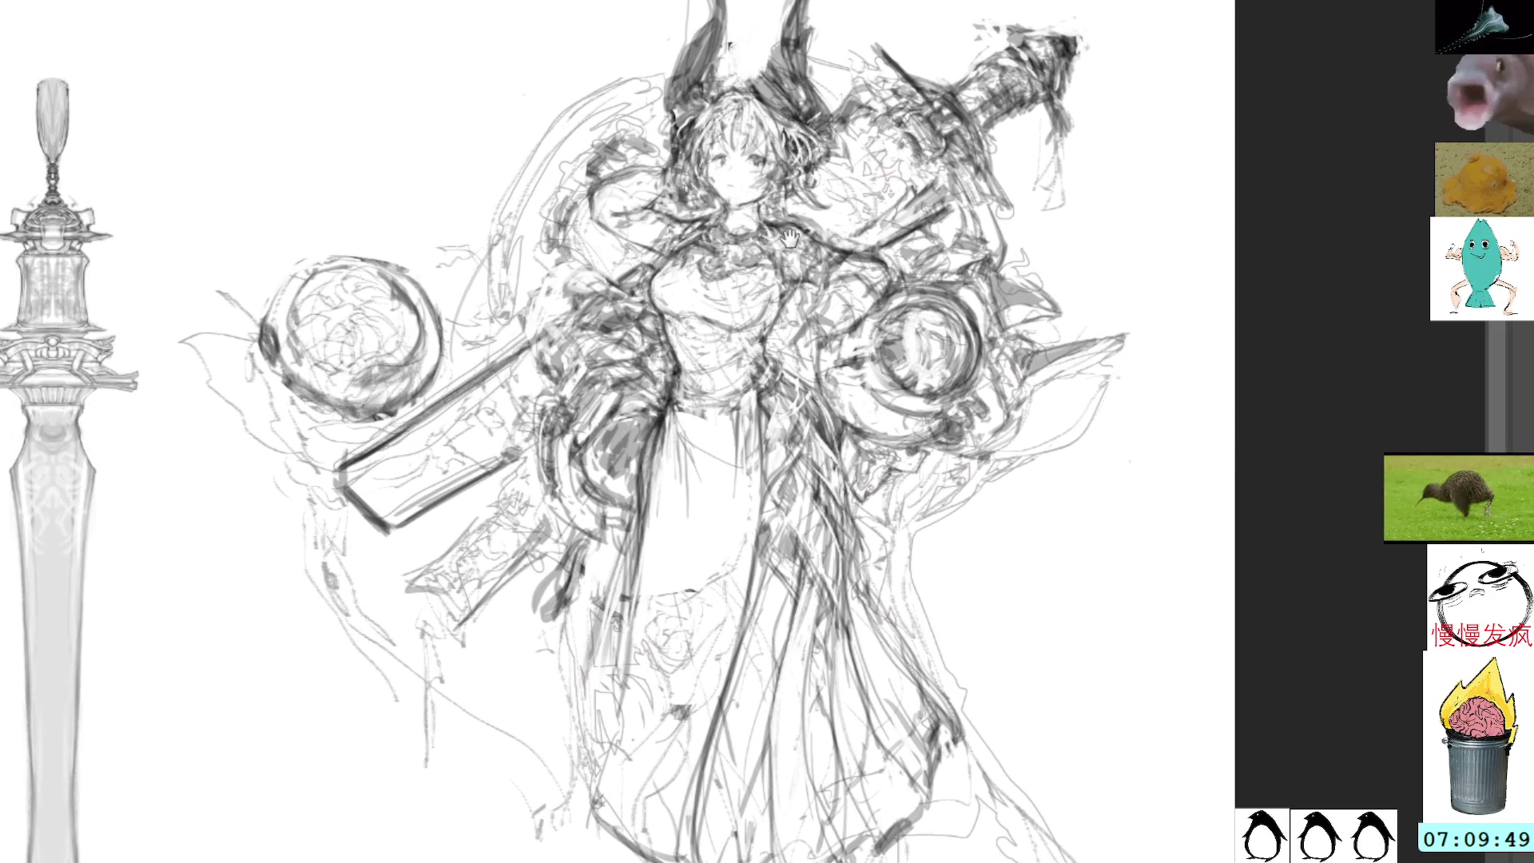
scroll(790, 239, "up", 3)
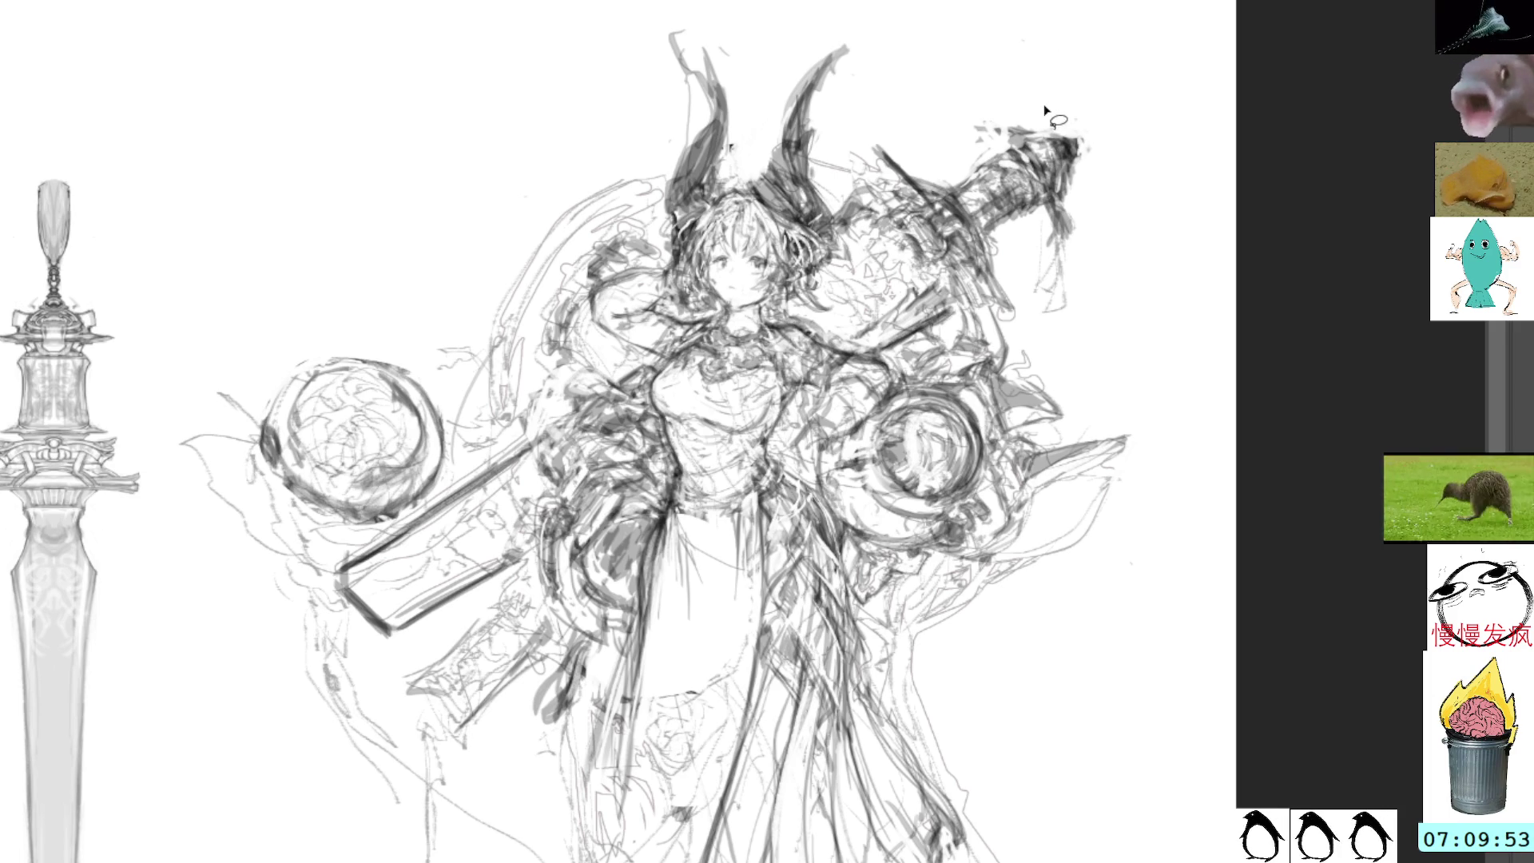
Erase the sketch lines at the lower end of the left sword blade and deselect
mouse_move(543, 667)
left_mouse_down()
mouse_move(550, 627)
mouse_move(464, 609)
mouse_move(519, 739)
mouse_move(542, 675)
left_mouse_up()
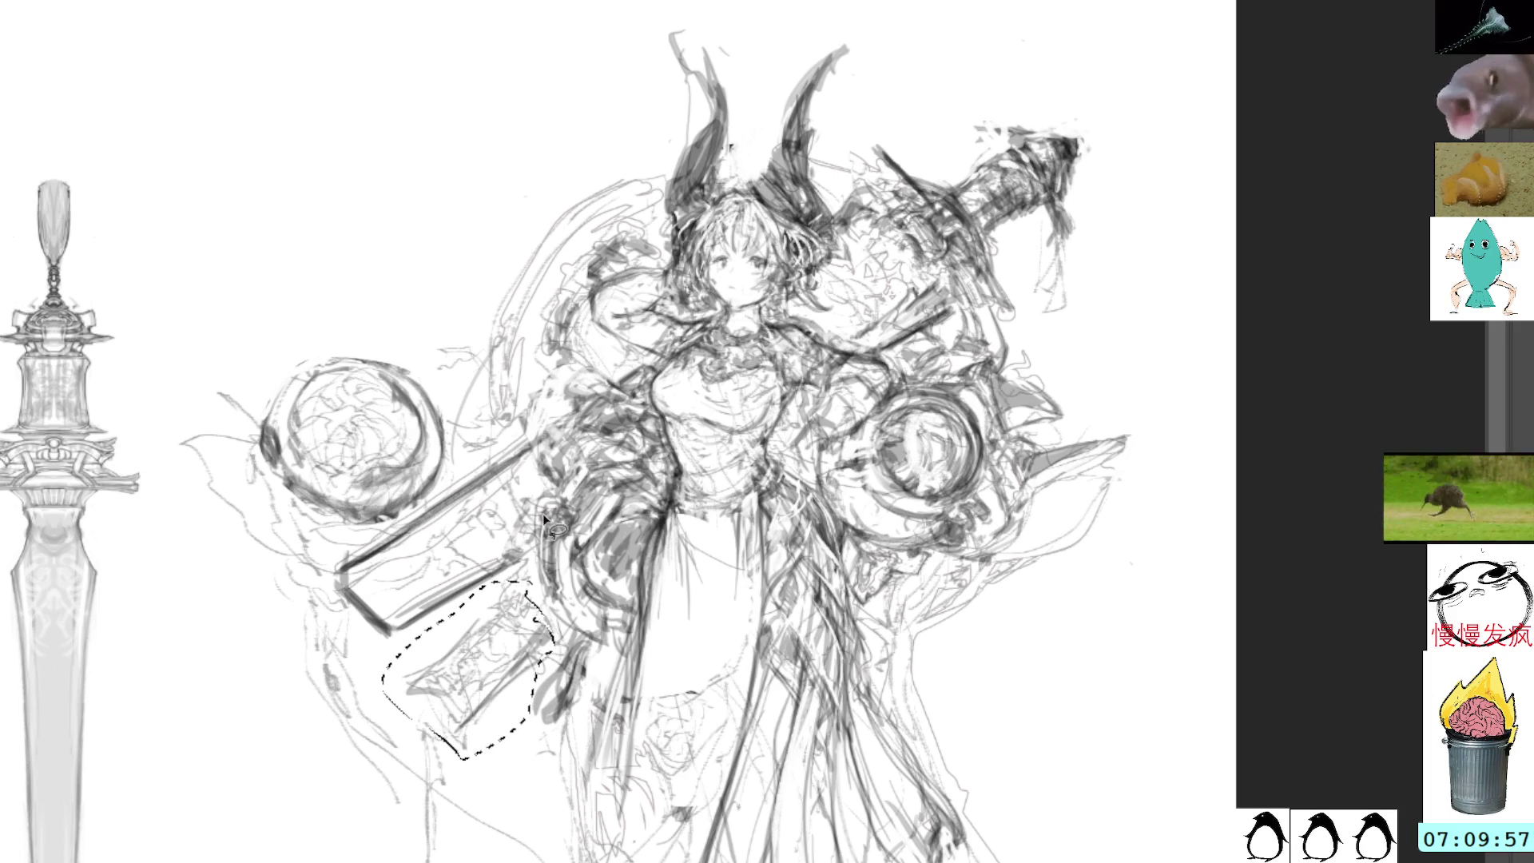
key("Delete")
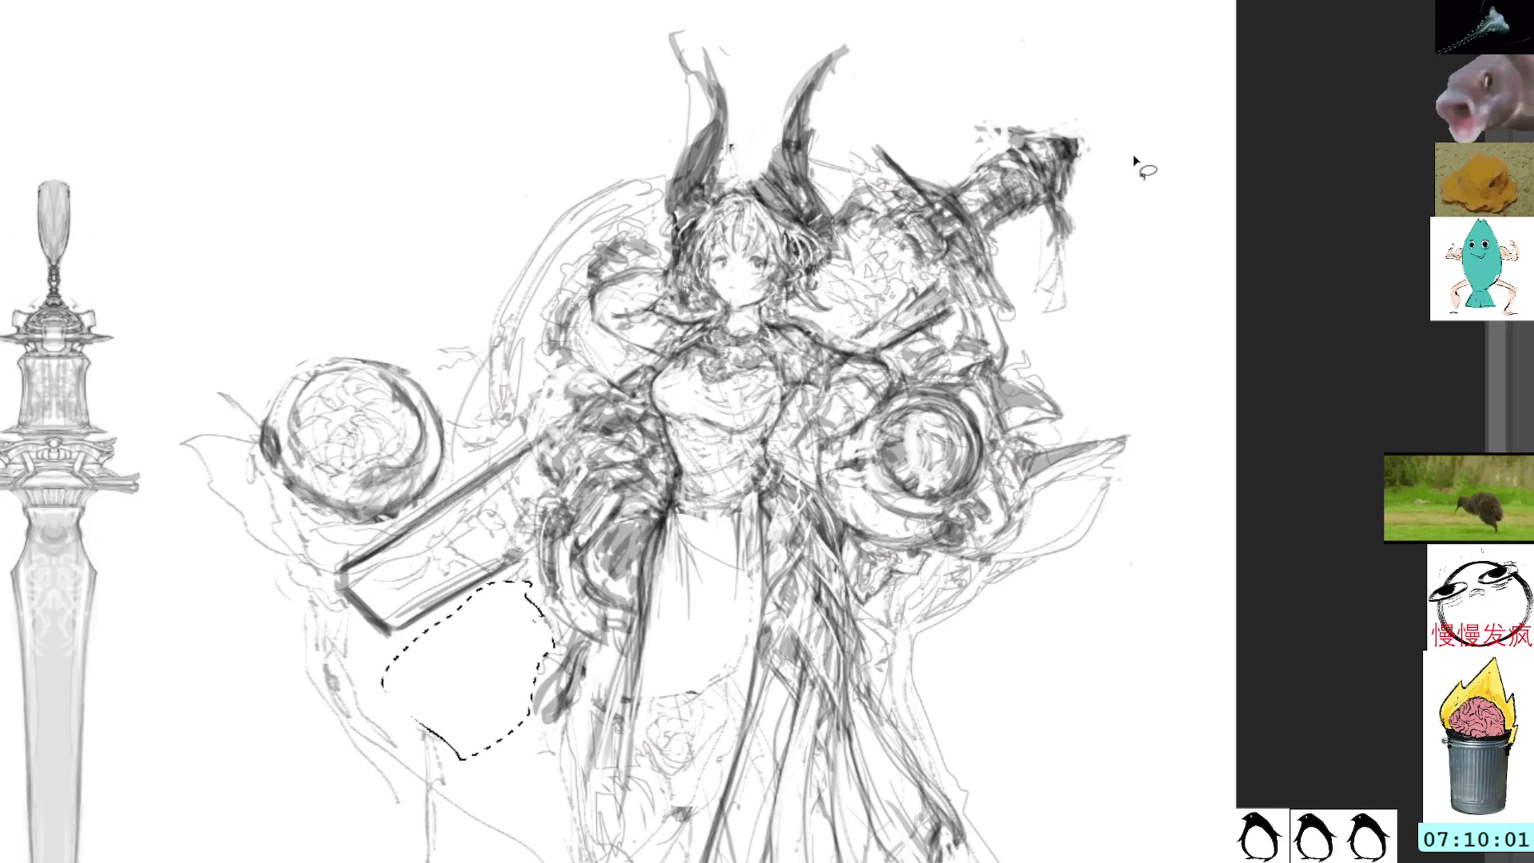
key("ctrl+d")
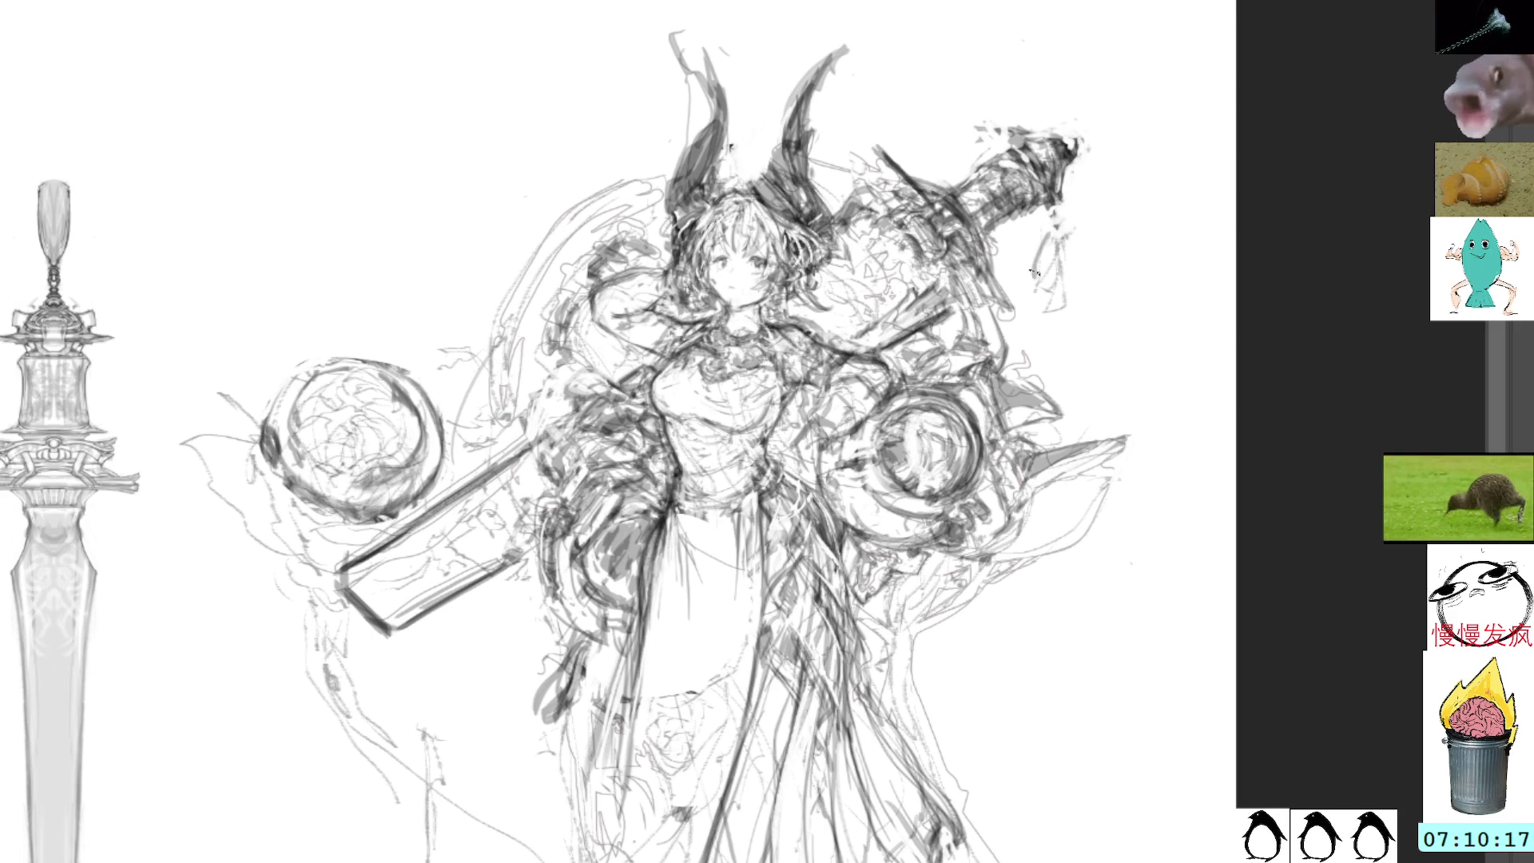
Darken the tassel under the upper sword's hilt and lasso-select both sword sections
left_click_drag(1061, 276, 1067, 253)
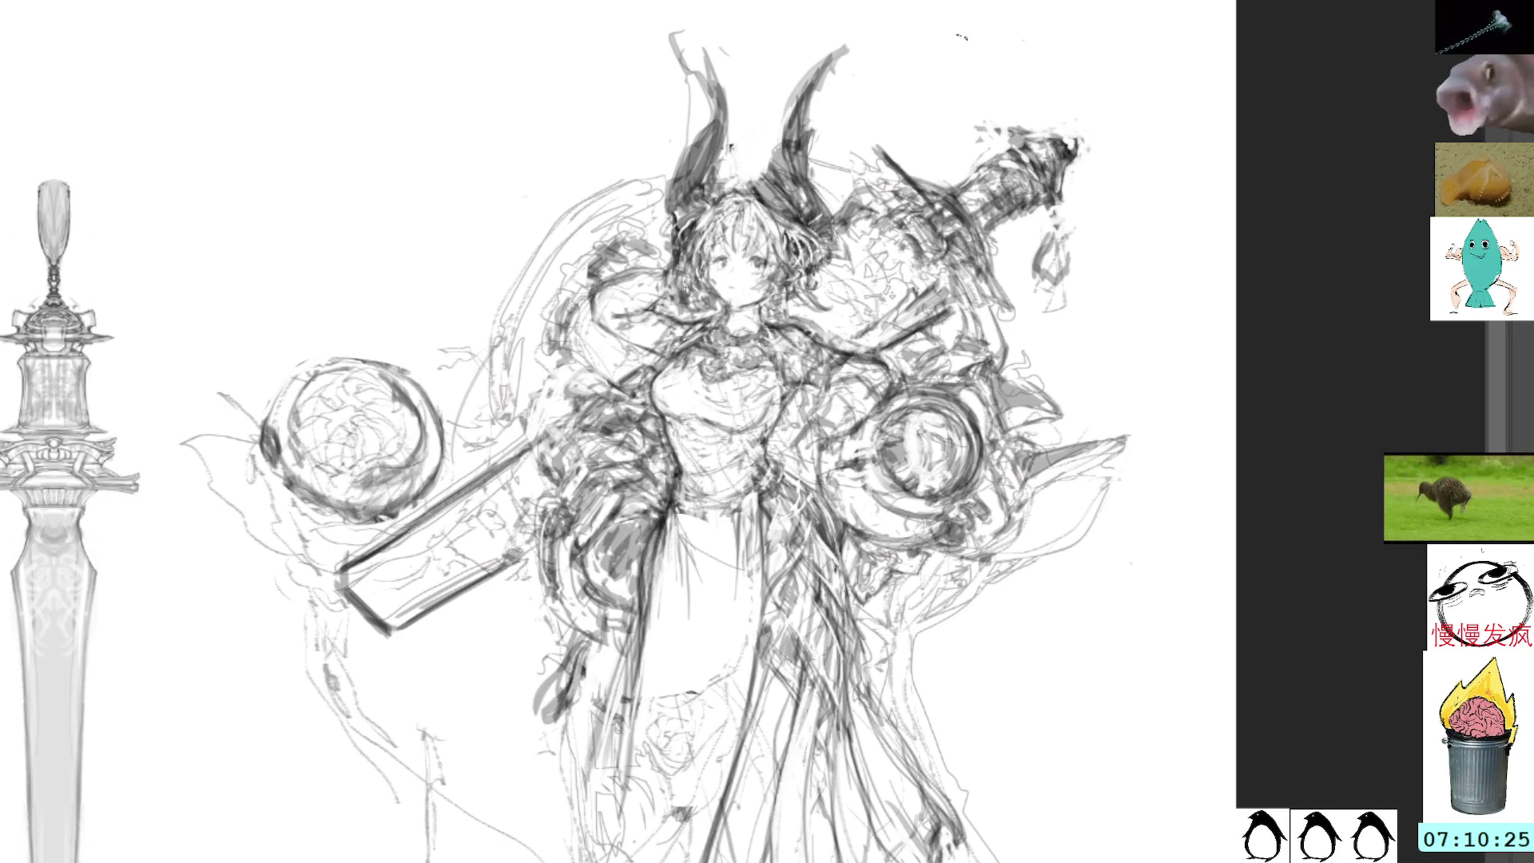
mouse_move(1040, 253)
left_mouse_down()
mouse_move(1049, 272)
mouse_move(1063, 256)
mouse_move(1056, 224)
left_mouse_up()
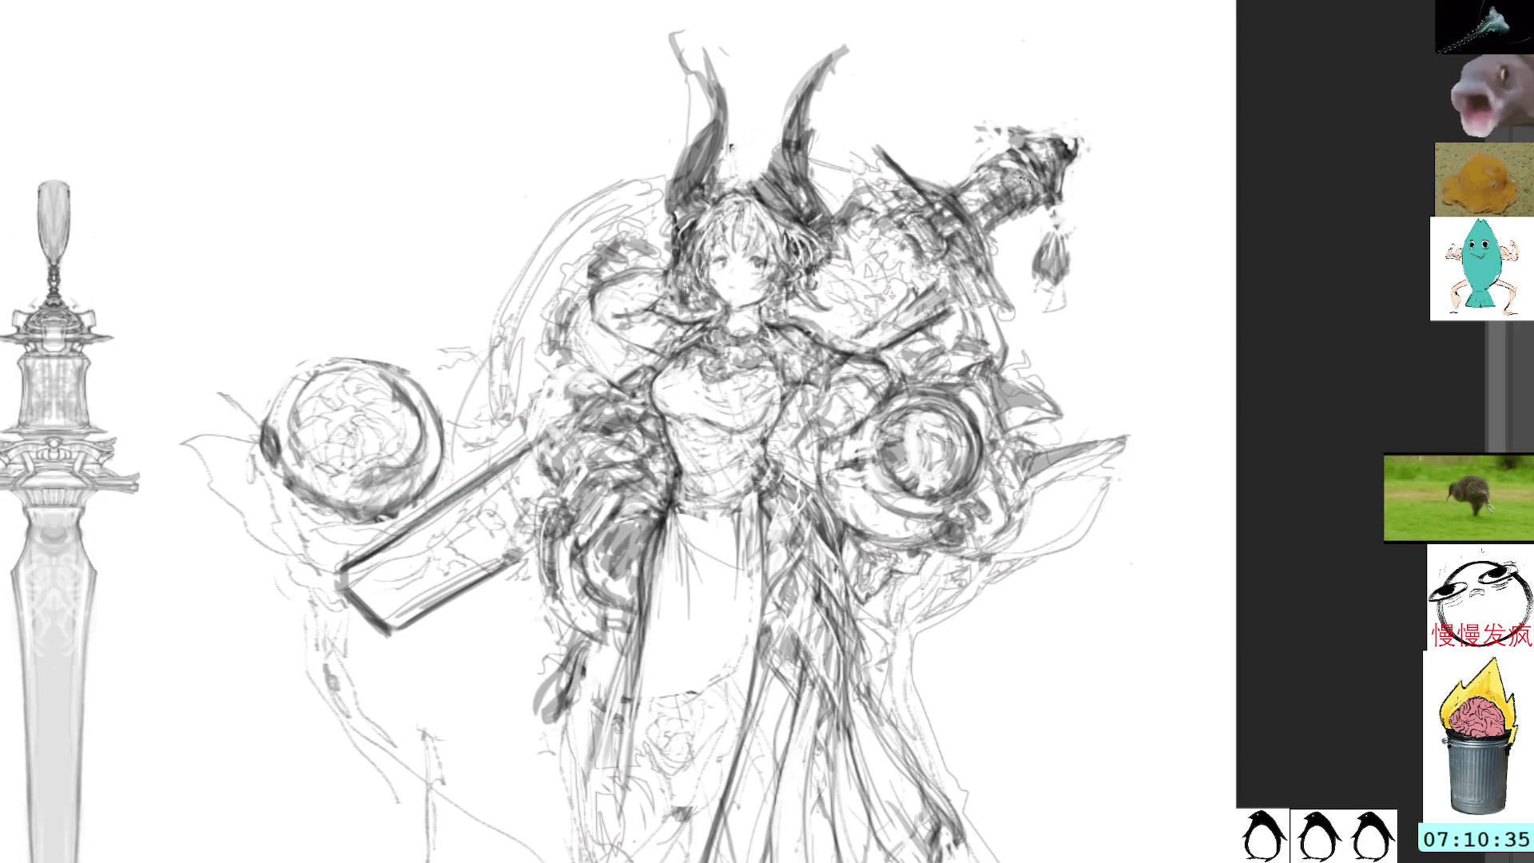
mouse_move(1058, 120)
left_mouse_down()
mouse_move(1082, 151)
mouse_move(989, 106)
mouse_move(872, 212)
mouse_move(887, 382)
mouse_move(935, 382)
mouse_move(988, 351)
mouse_move(1038, 382)
mouse_move(1168, 249)
mouse_move(1071, 100)
left_mouse_up()
mouse_move(540, 611)
left_mouse_down()
mouse_move(572, 497)
mouse_move(431, 534)
mouse_move(445, 685)
mouse_move(503, 651)
left_mouse_up()
Try several rotations of the selected swords, cancel them to keep the original angle, and deselect
key("ctrl+t")
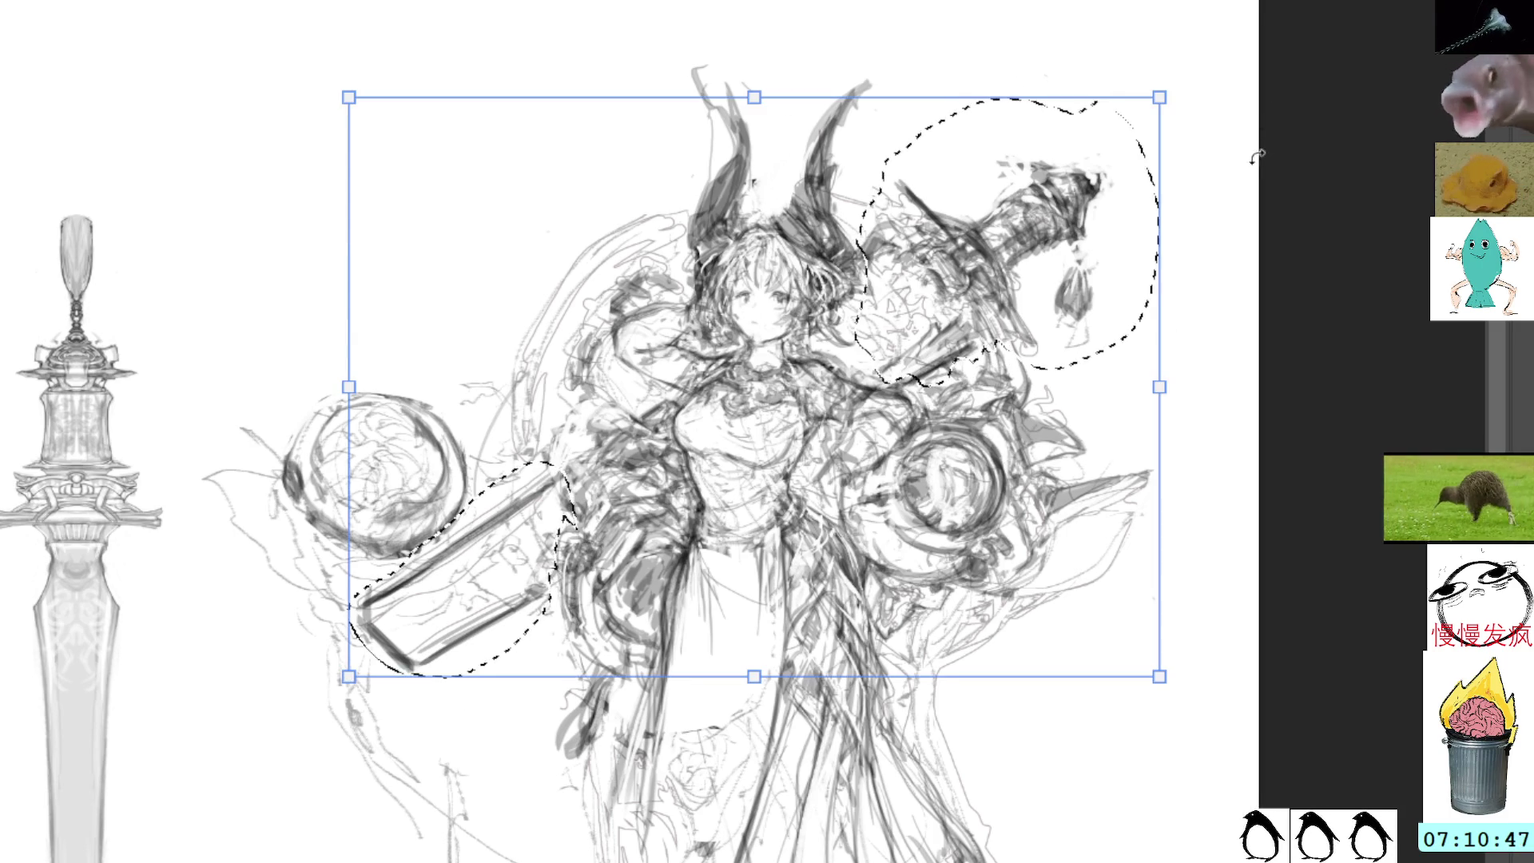
left_click_drag(1243, 240, 1243, 364)
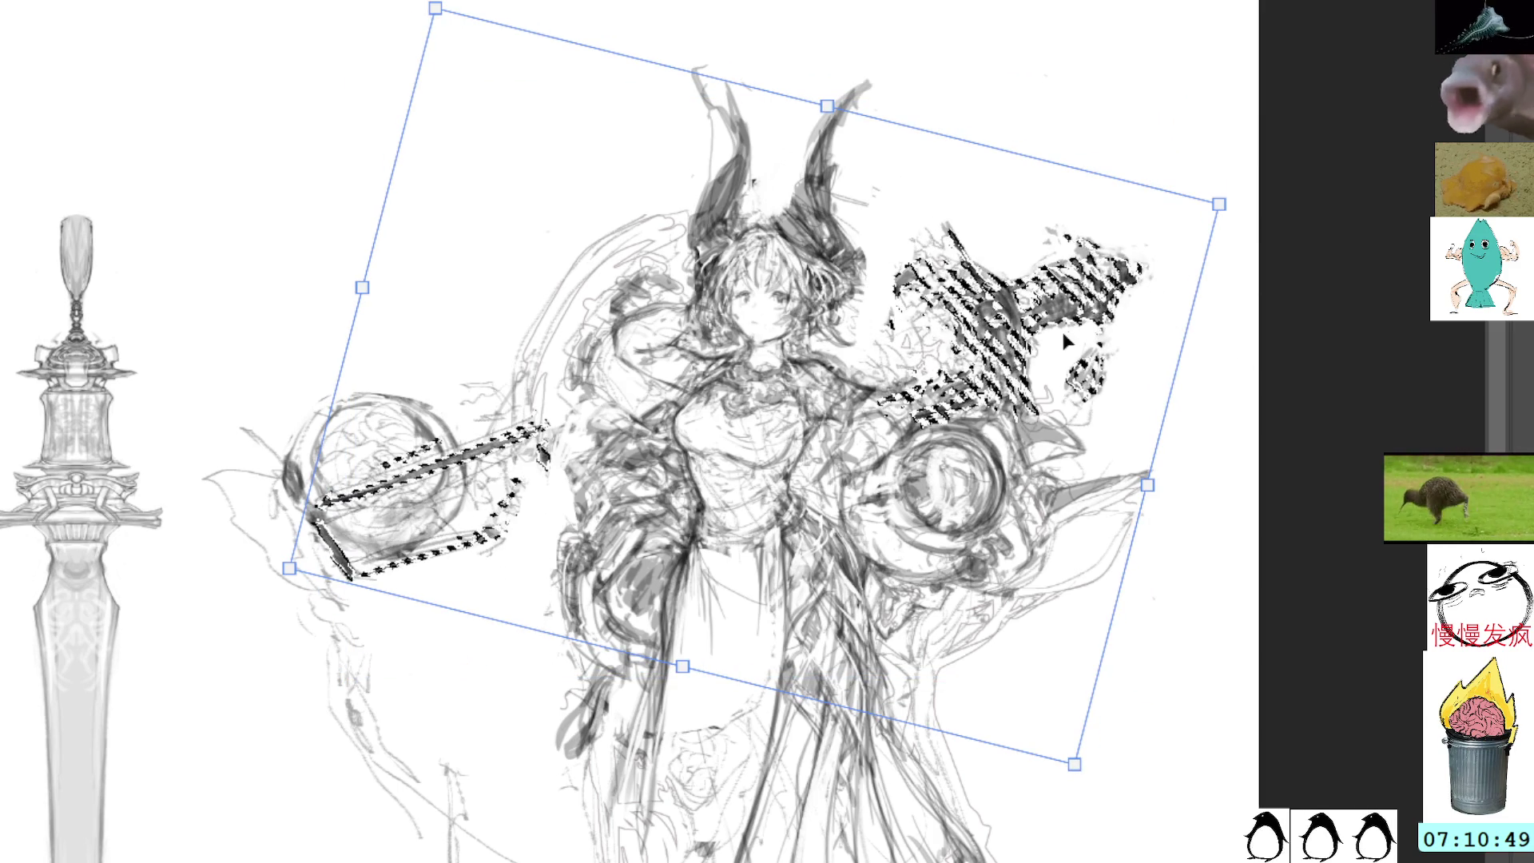
key("Return")
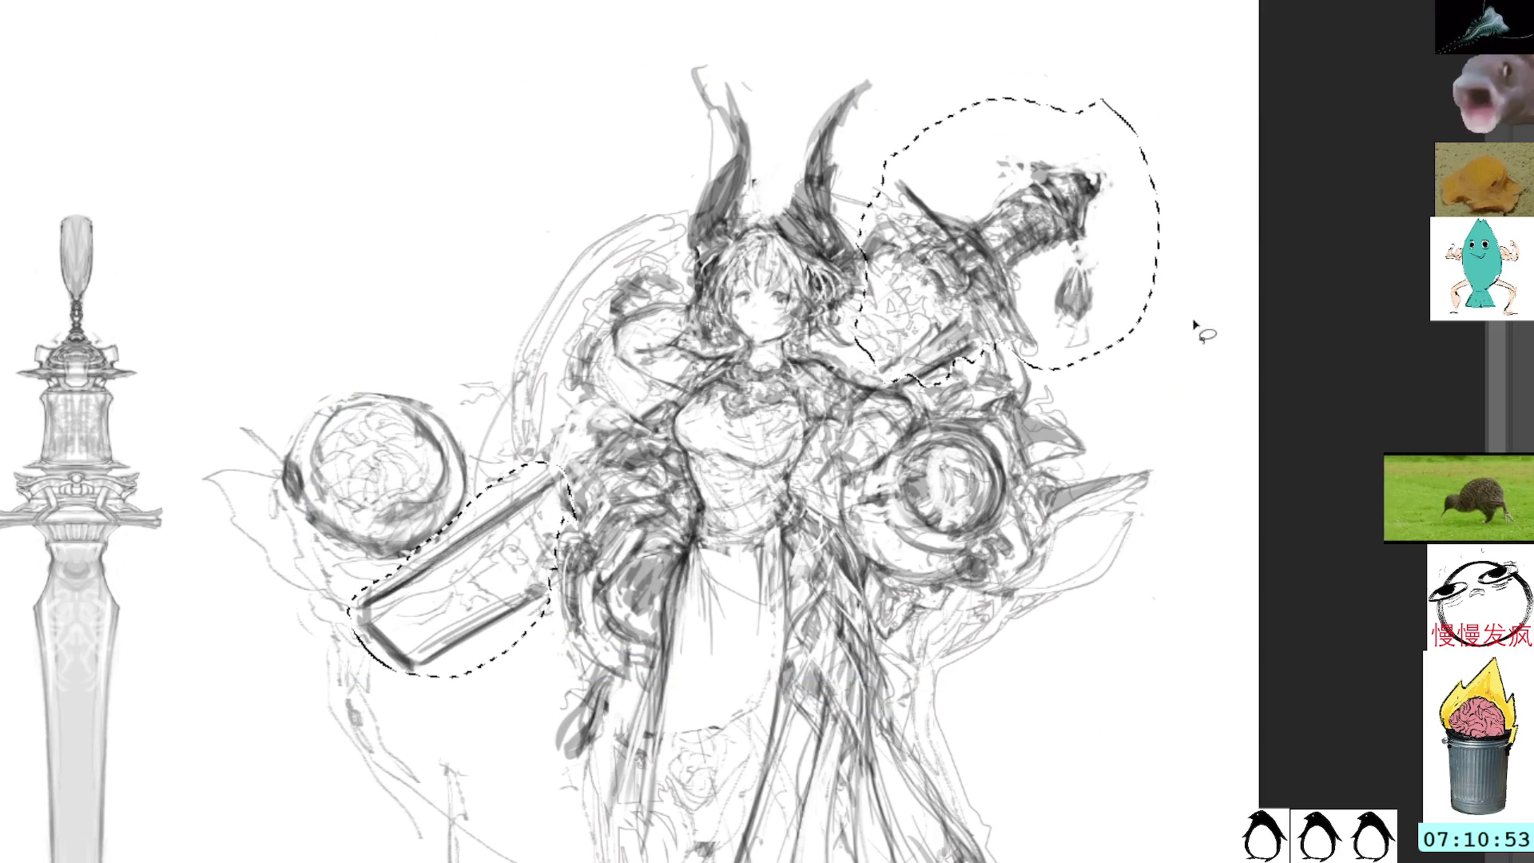
key("ctrl+t")
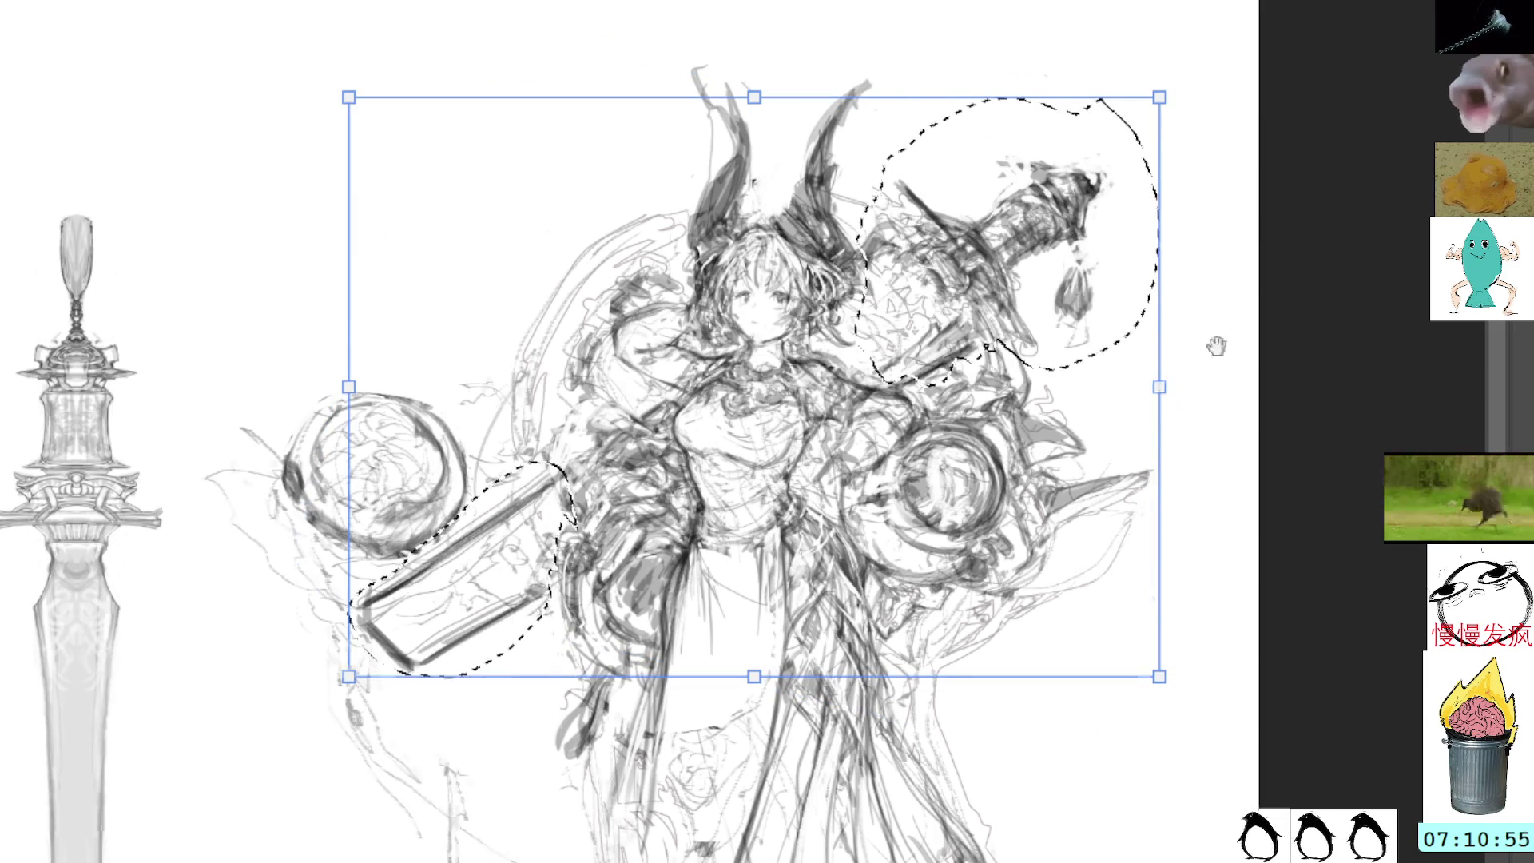
mouse_move(1215, 342)
left_mouse_down()
mouse_move(1185, 165)
mouse_move(1203, 382)
mouse_move(1174, 469)
left_mouse_up()
mouse_move(1222, 113)
left_mouse_down()
mouse_move(999, 4)
mouse_move(890, 65)
mouse_move(1127, 361)
mouse_move(1199, 225)
mouse_move(1175, 324)
mouse_move(1094, 432)
mouse_move(1000, 459)
mouse_move(1036, 379)
left_mouse_up()
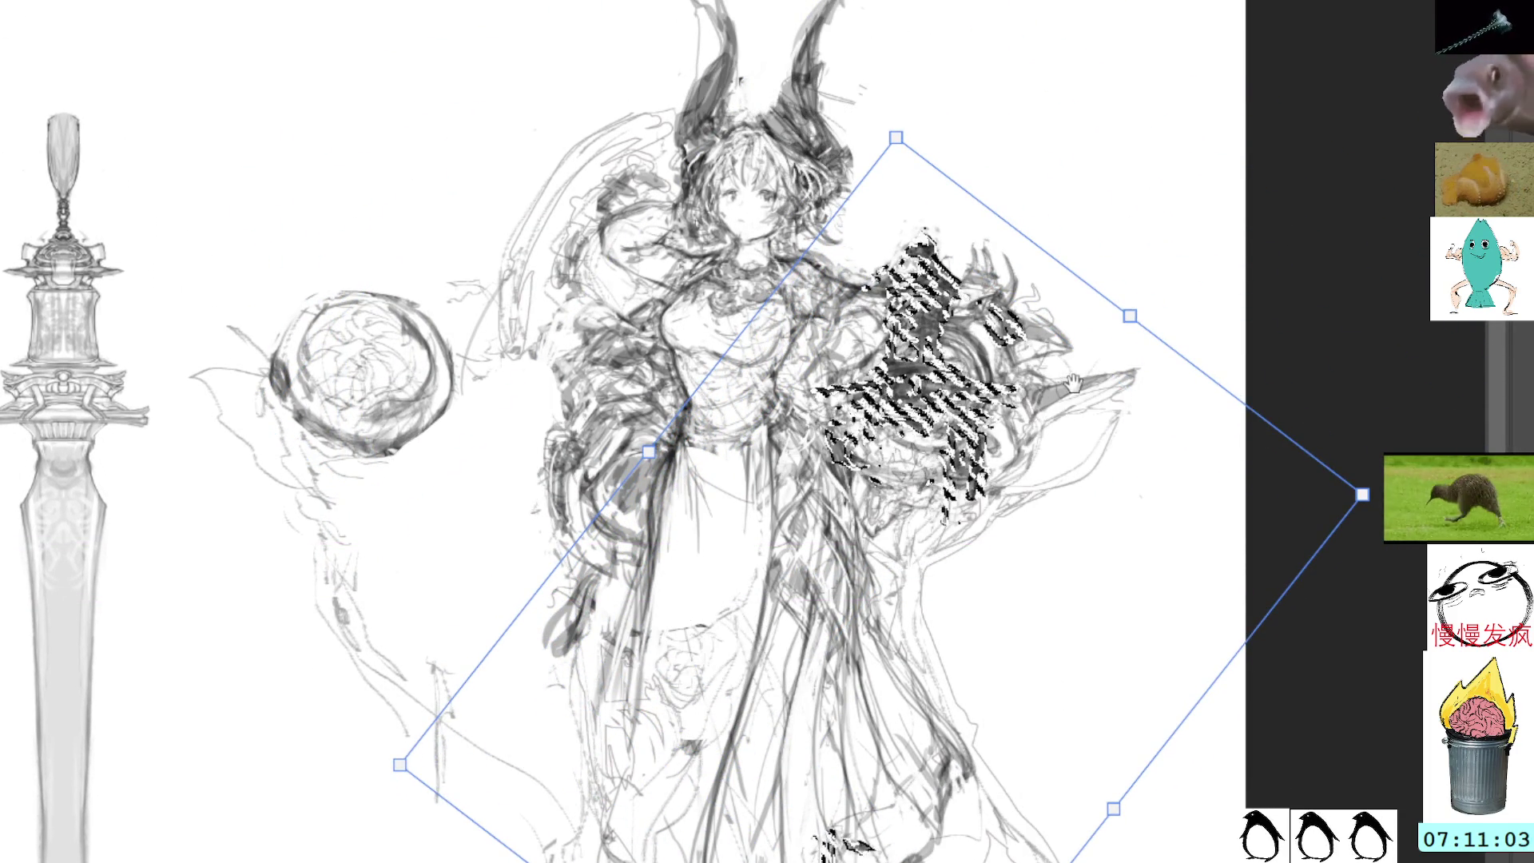
mouse_move(1098, 532)
left_mouse_down()
mouse_move(1082, 277)
mouse_move(1049, 356)
left_mouse_up()
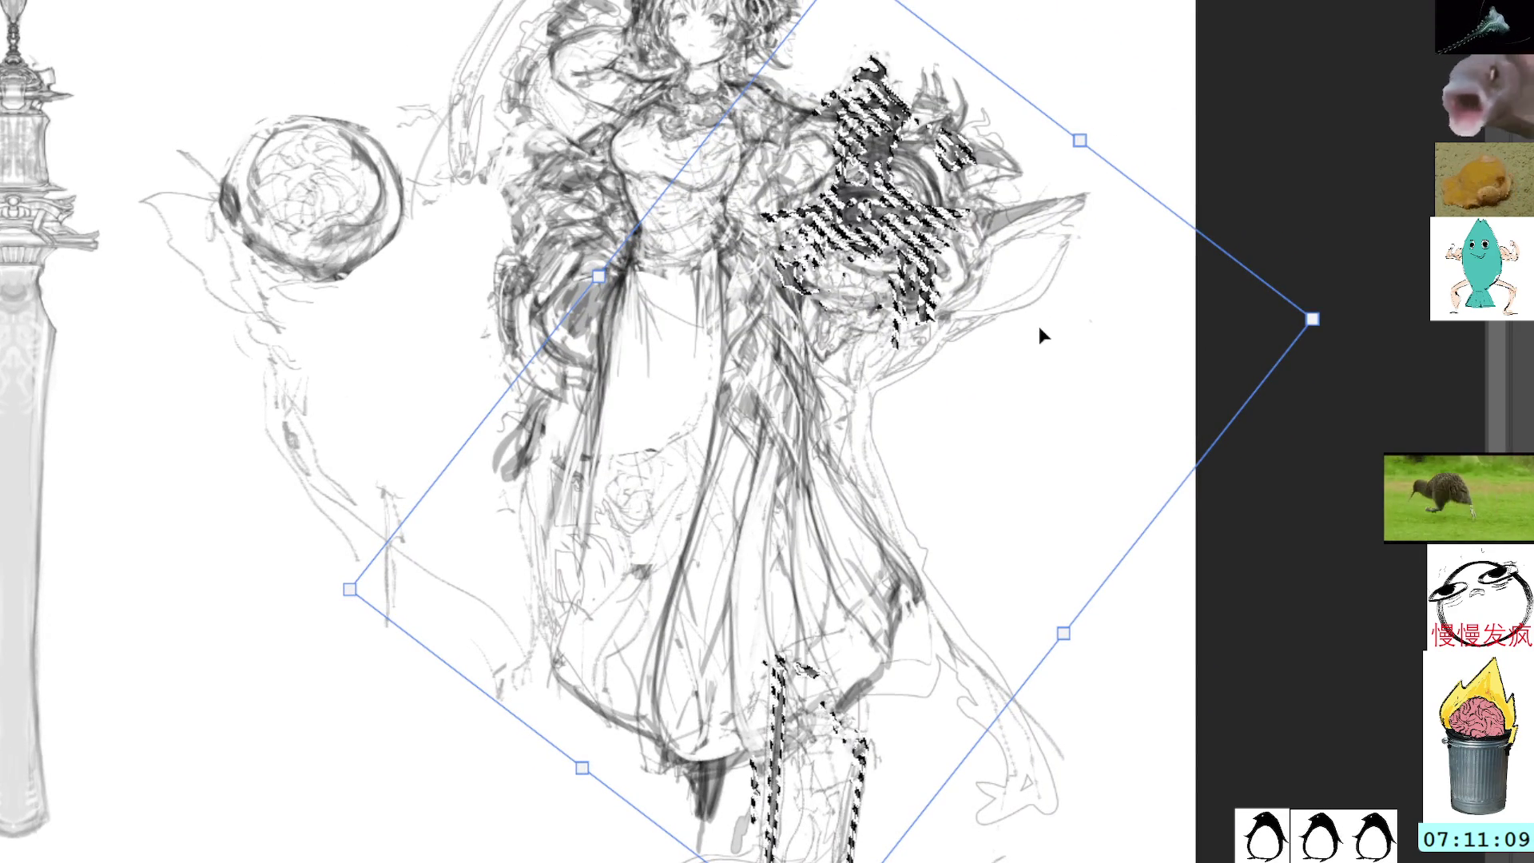
key("Escape")
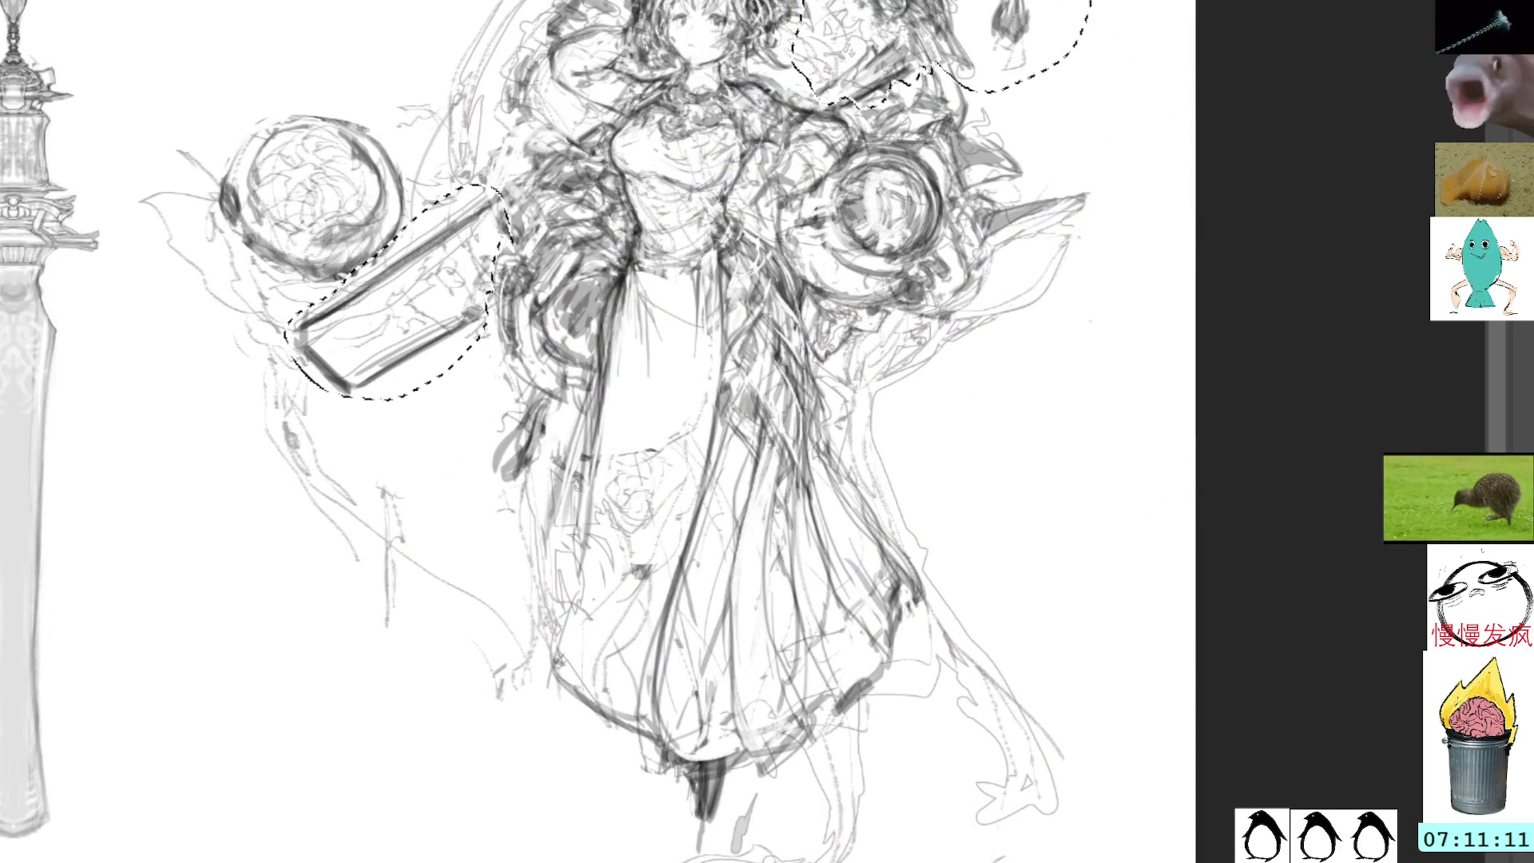
key("ctrl+t")
mouse_move(1239, 229)
left_mouse_down()
mouse_move(1034, 636)
mouse_move(942, 586)
left_mouse_up()
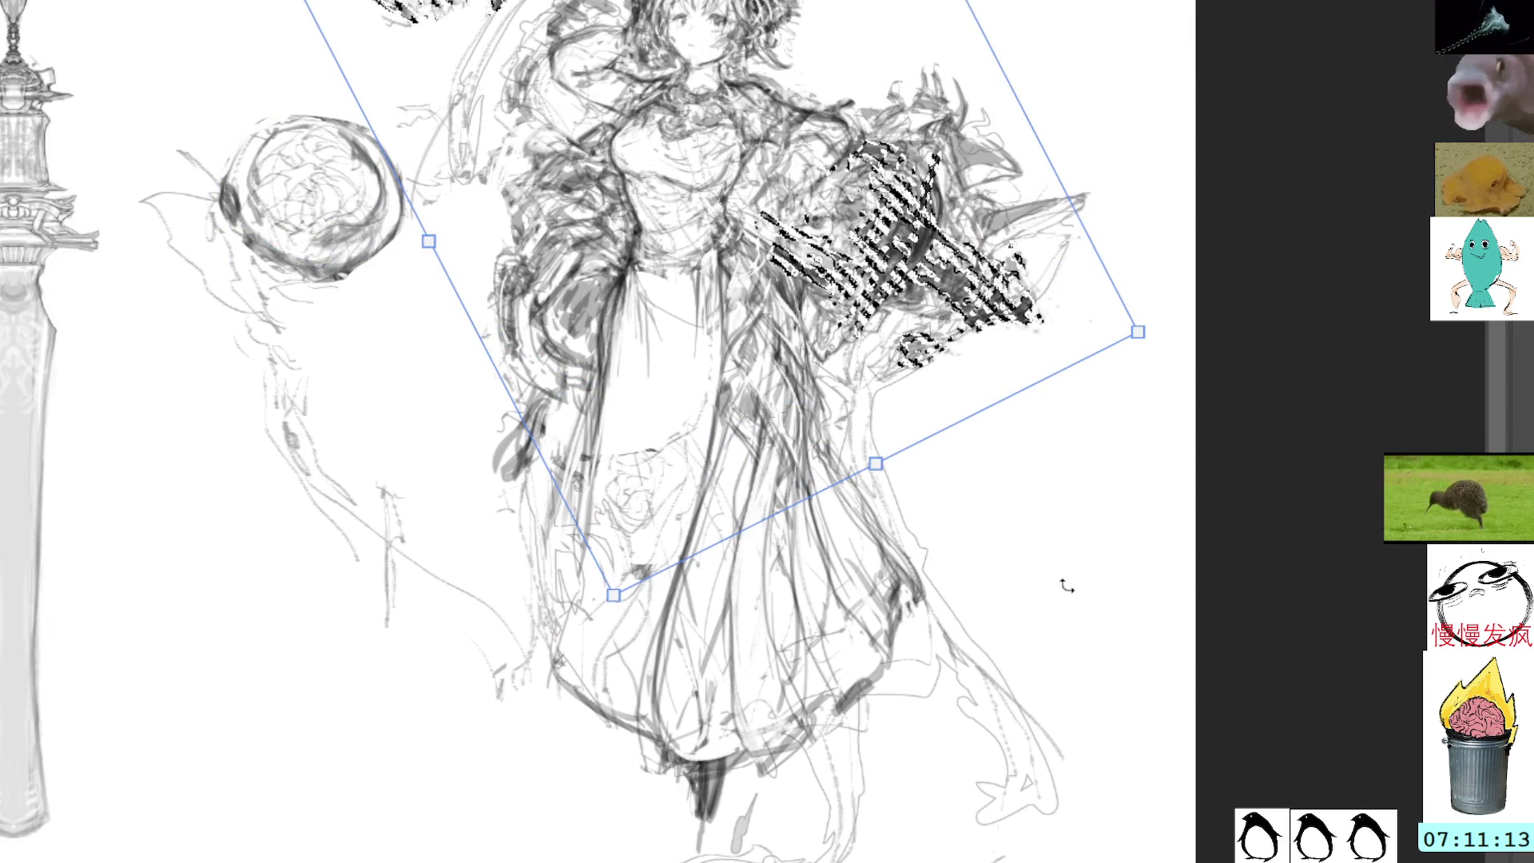
key("Escape")
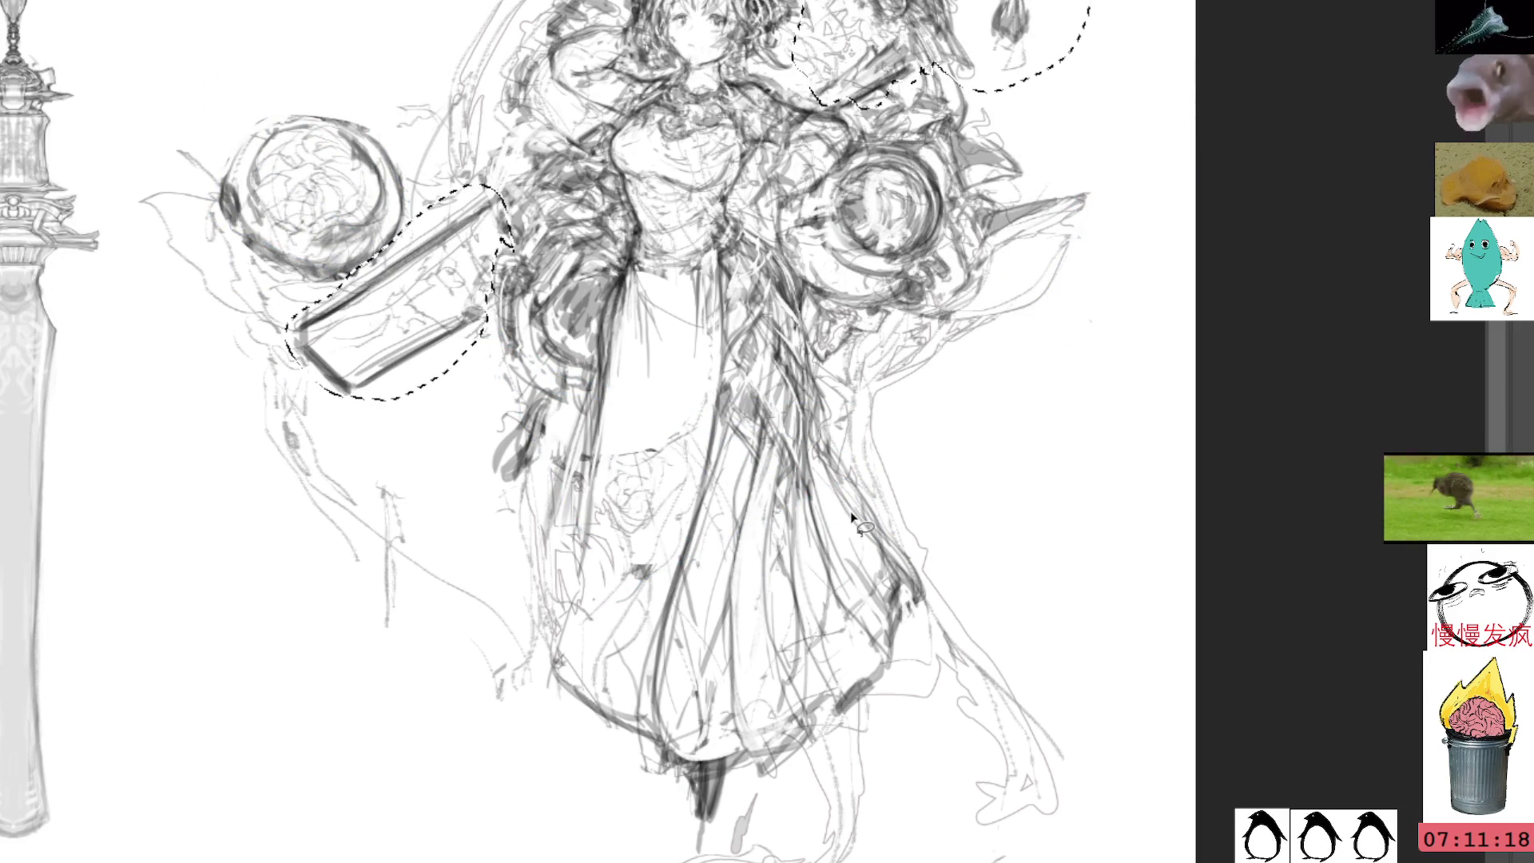
key("ctrl+d")
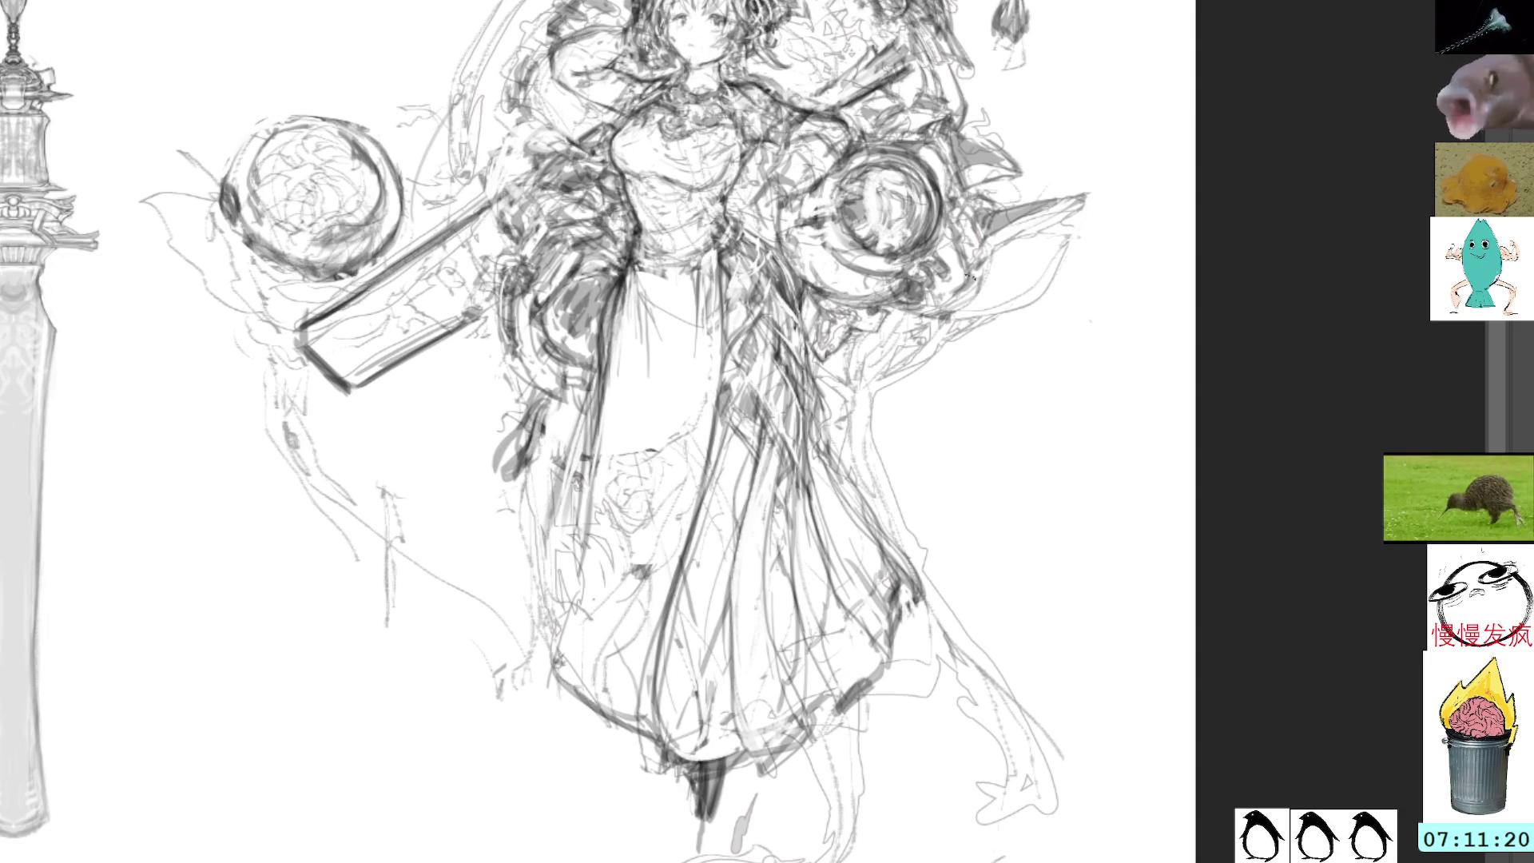
Lasso and delete the stray lines in the lower-left area, then deselect
left_click_drag(971, 276, 940, 344)
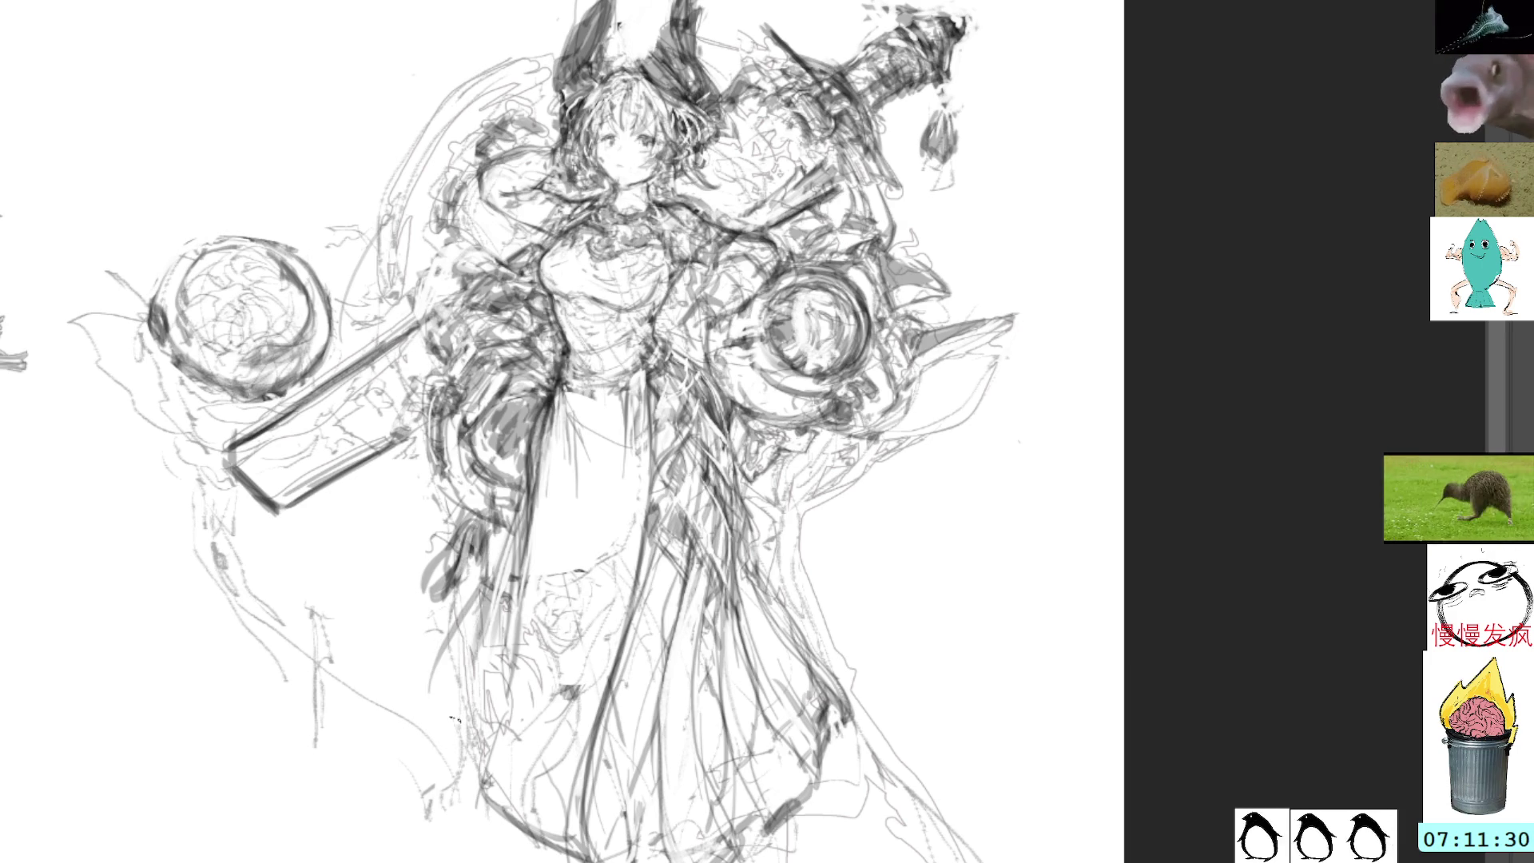
key("l")
mouse_move(424, 755)
left_mouse_down()
mouse_move(415, 672)
mouse_move(234, 651)
mouse_move(385, 781)
left_mouse_up()
key("Delete")
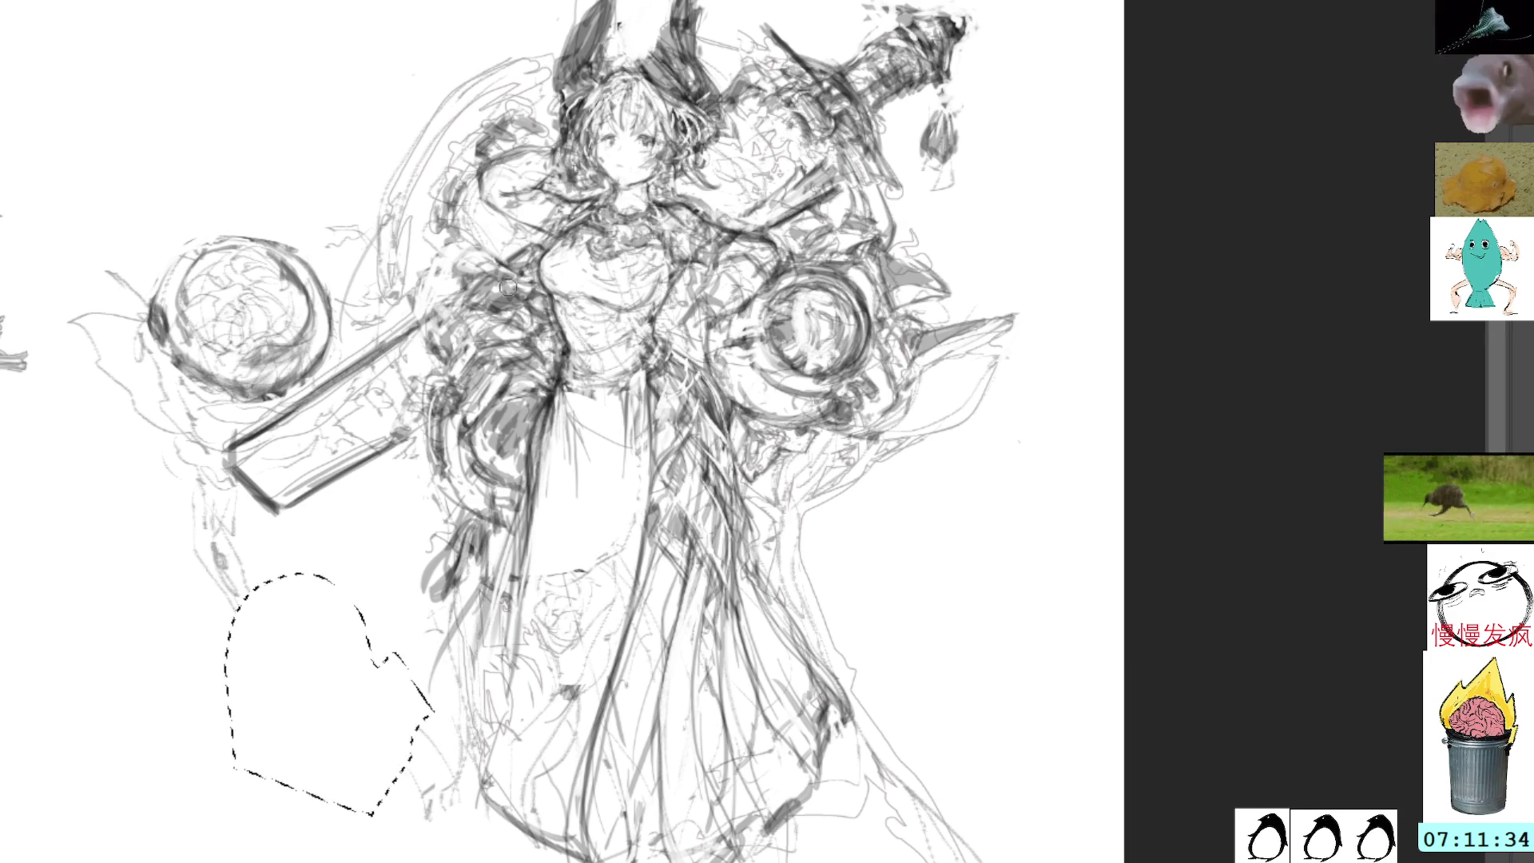
key("ctrl+d")
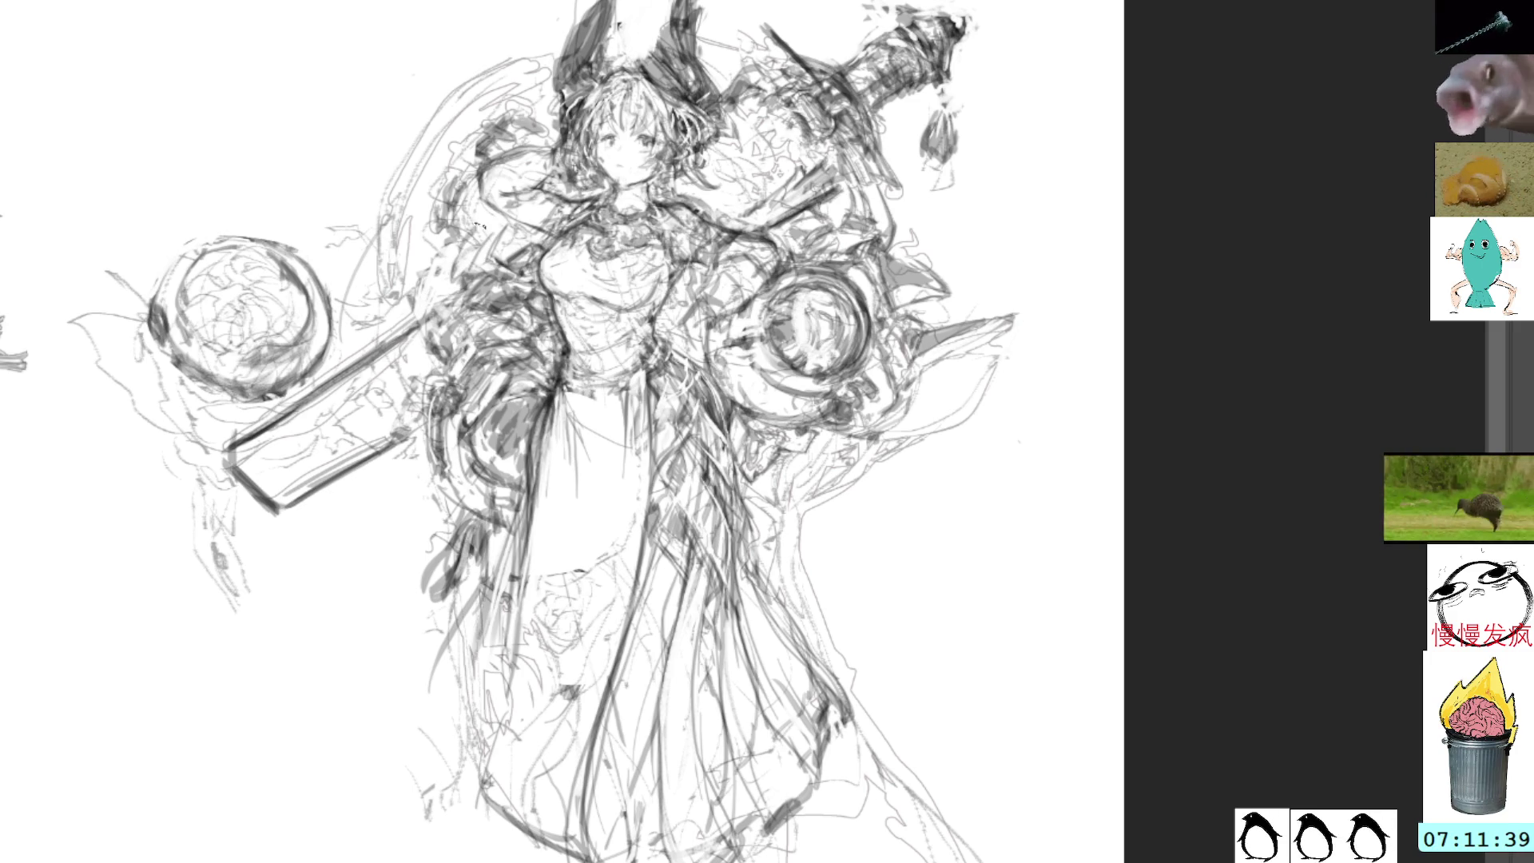
Sweep long dark arc strokes down the figure's left side, undoing the last one
mouse_move(416, 140)
left_mouse_down()
mouse_move(364, 258)
mouse_move(360, 339)
left_mouse_up()
mouse_move(387, 200)
left_mouse_down()
mouse_move(368, 332)
mouse_move(373, 276)
mouse_move(376, 316)
mouse_move(382, 287)
left_mouse_up()
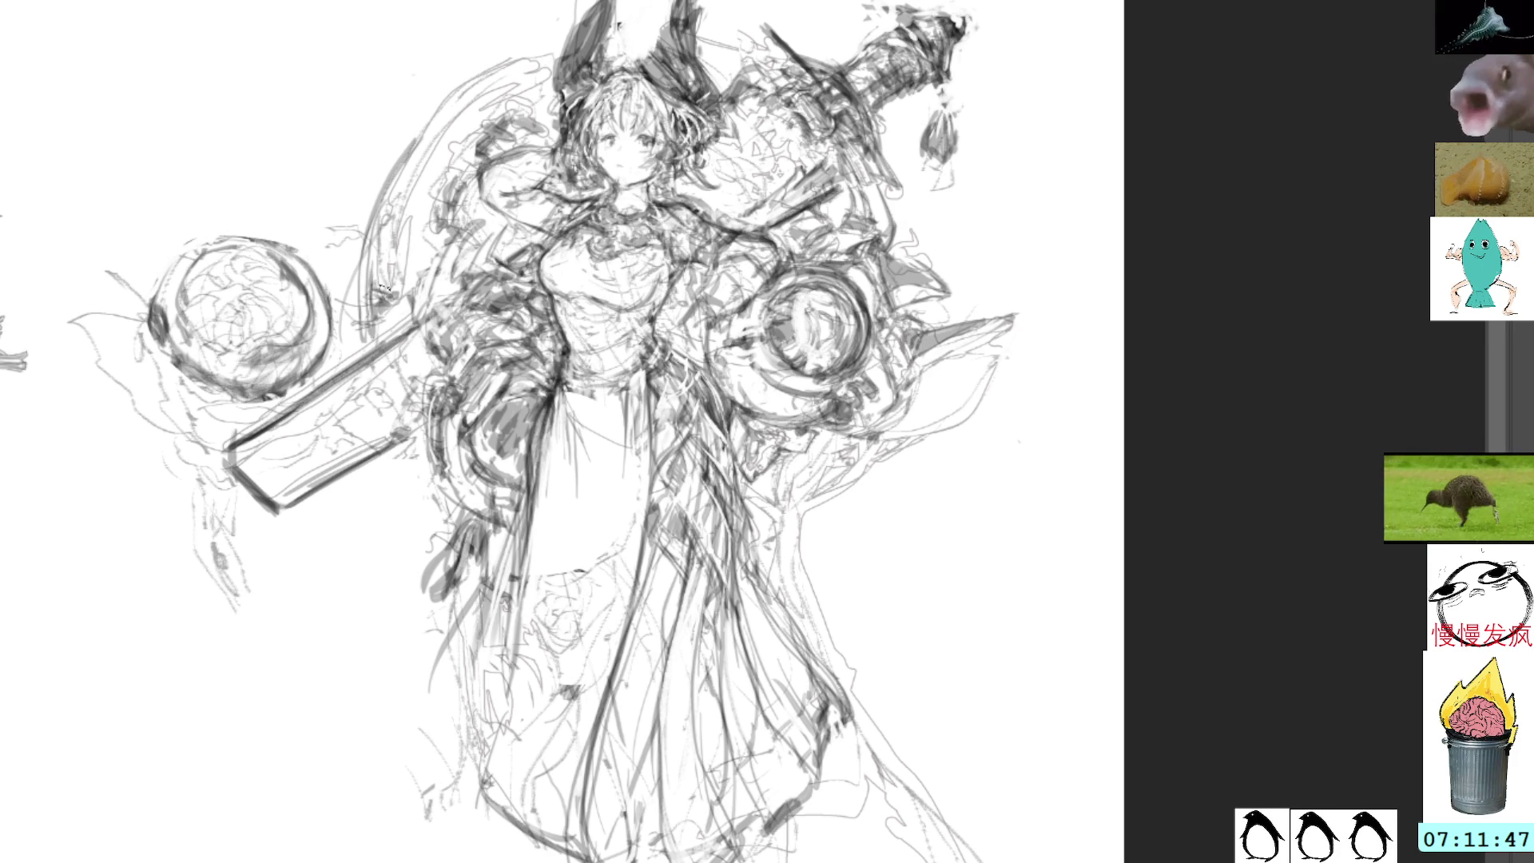
left_click_drag(413, 183, 408, 284)
mouse_move(413, 196)
left_mouse_down()
mouse_move(404, 296)
mouse_move(406, 280)
left_mouse_up()
left_click_drag(487, 72, 413, 209)
left_click_drag(366, 270, 422, 122)
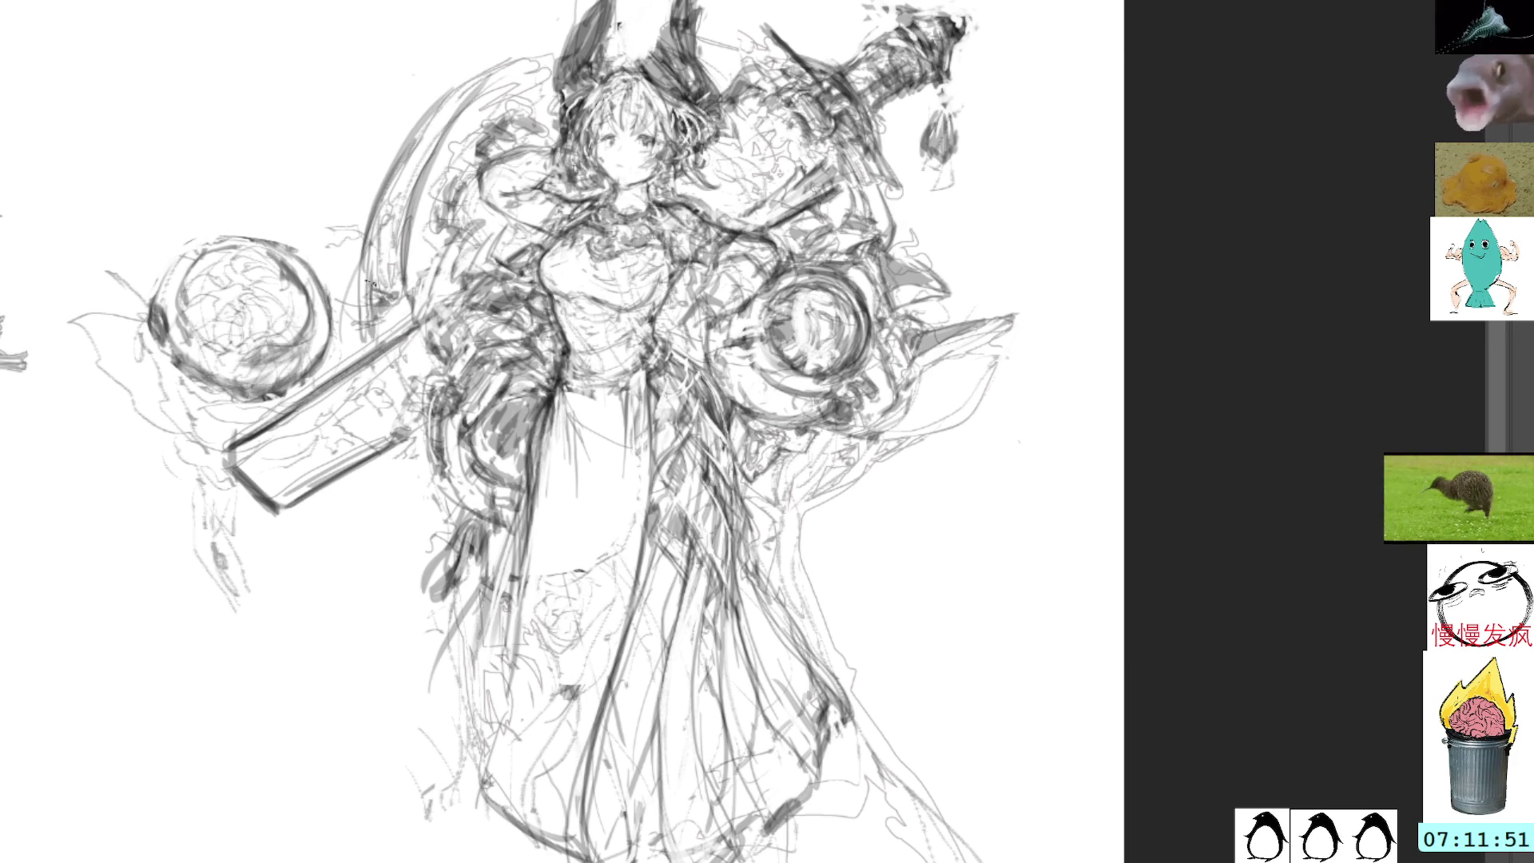
left_click_drag(367, 284, 460, 82)
key("ctrl+z")
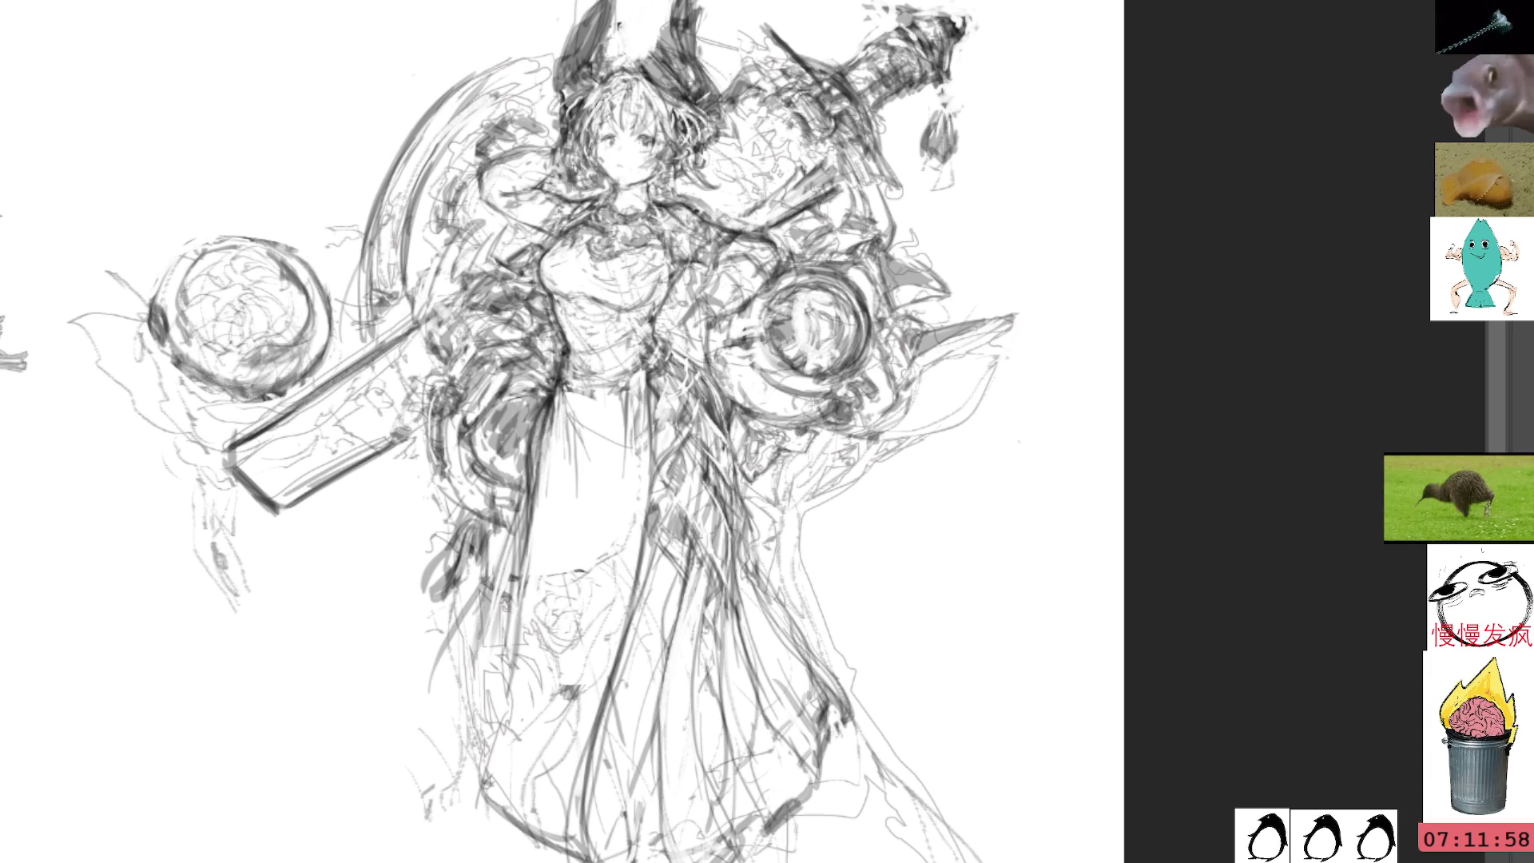
mouse_move(669, 45)
left_mouse_down()
mouse_move(552, 60)
mouse_move(434, 105)
left_mouse_up()
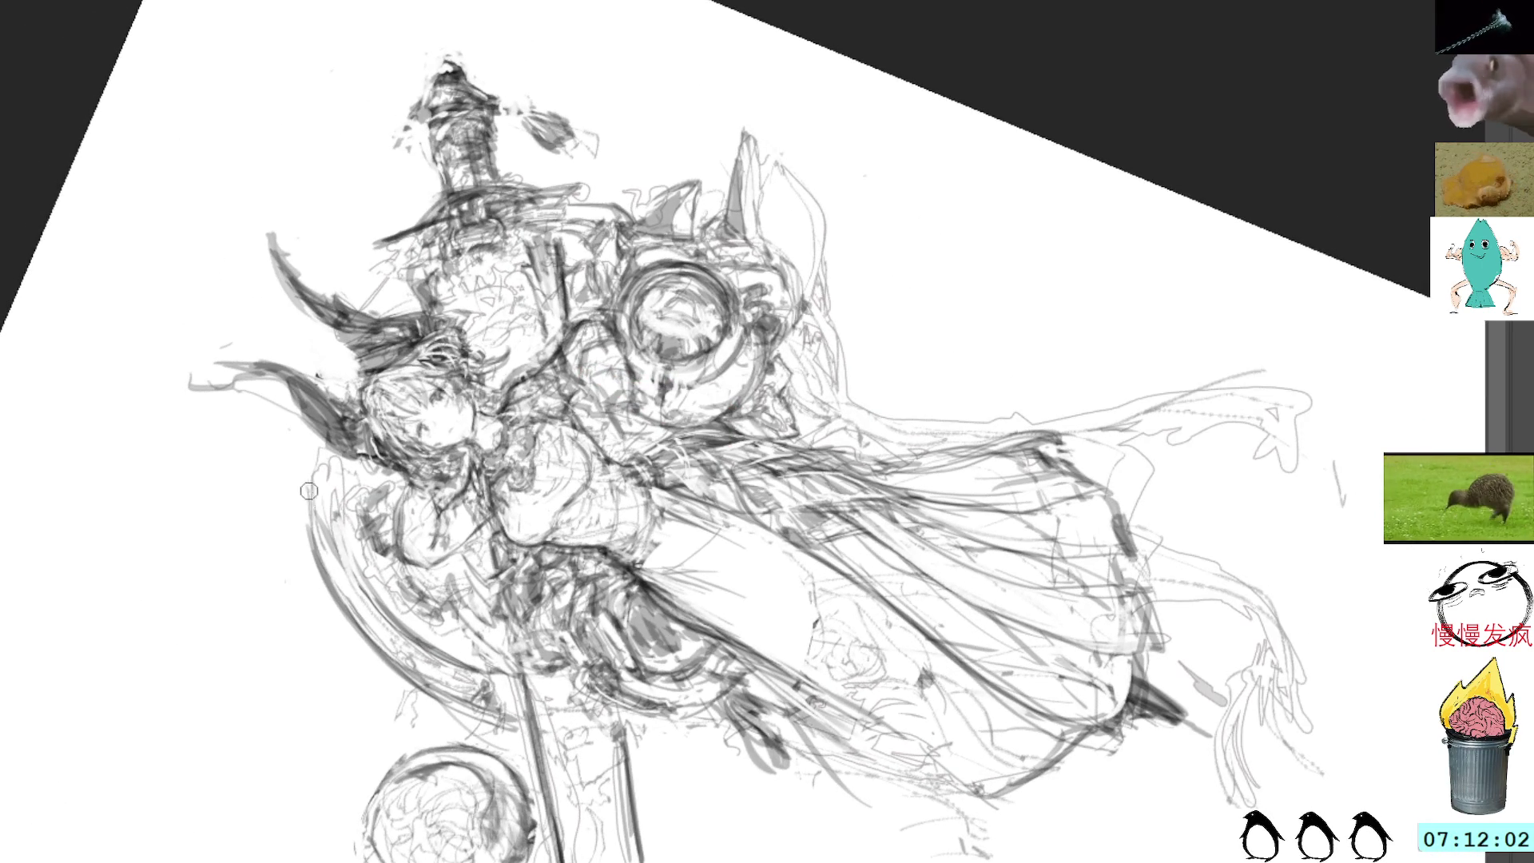
Rework the pointed ear shape beside the upper orb with fresh strokes and a line beside it
mouse_move(307, 512)
left_mouse_down()
mouse_move(322, 501)
mouse_move(319, 462)
mouse_move(351, 497)
left_mouse_up()
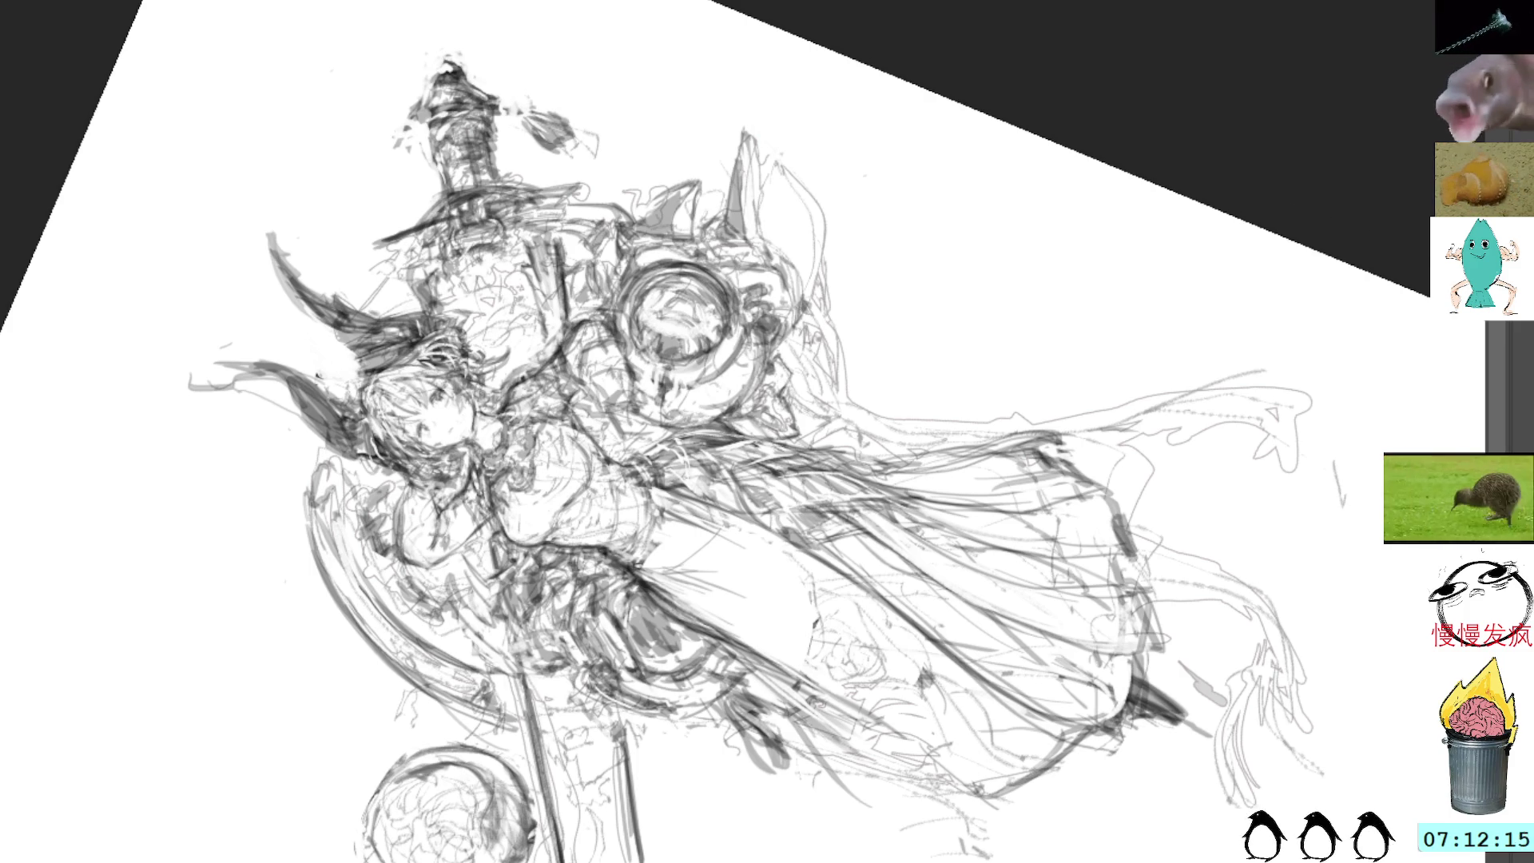
key("4")
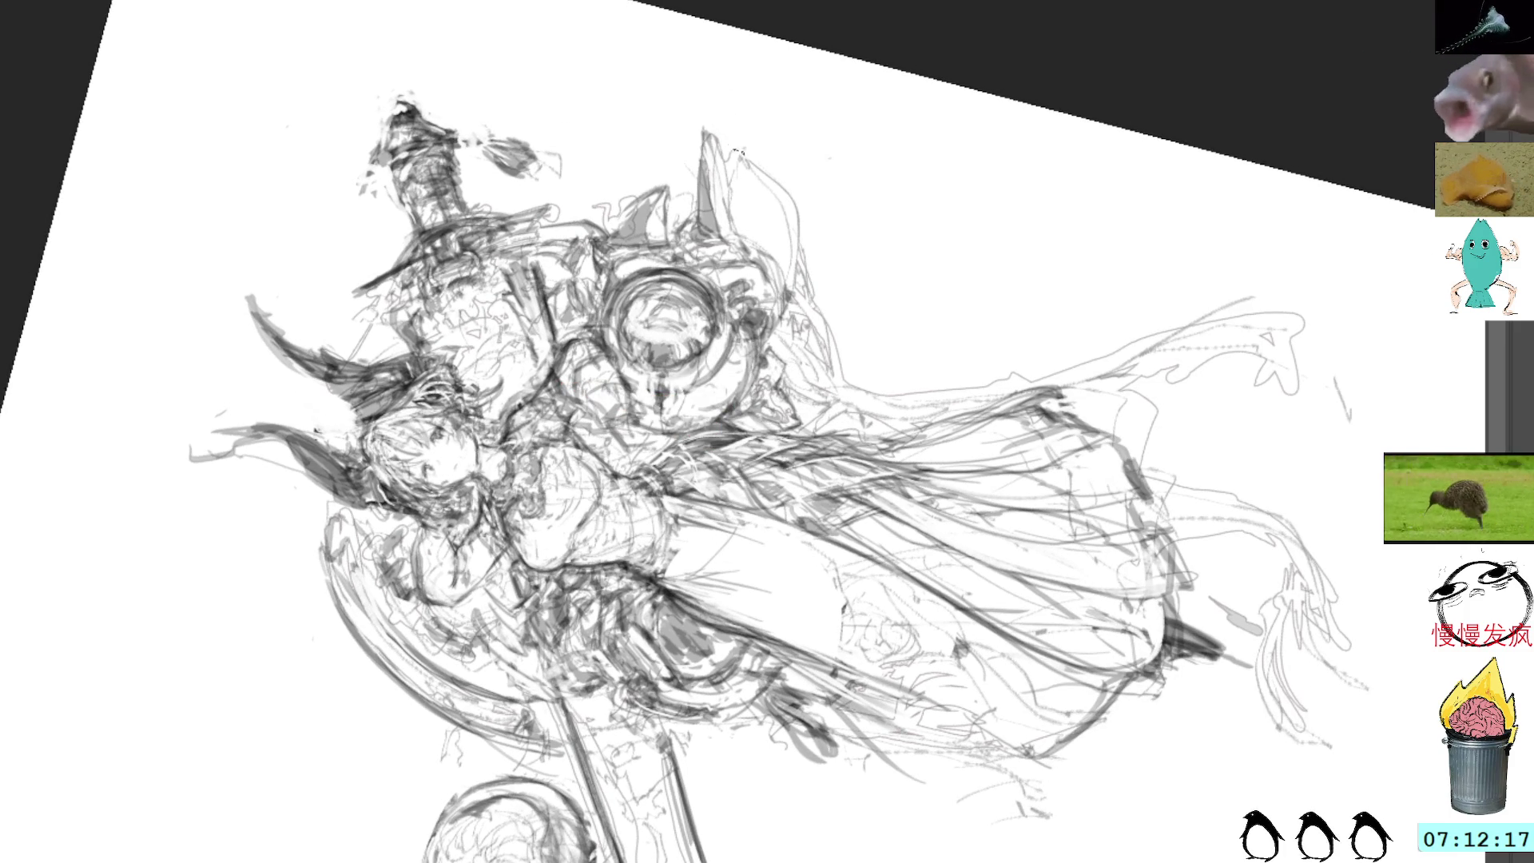
left_click_drag(855, 80, 903, 172)
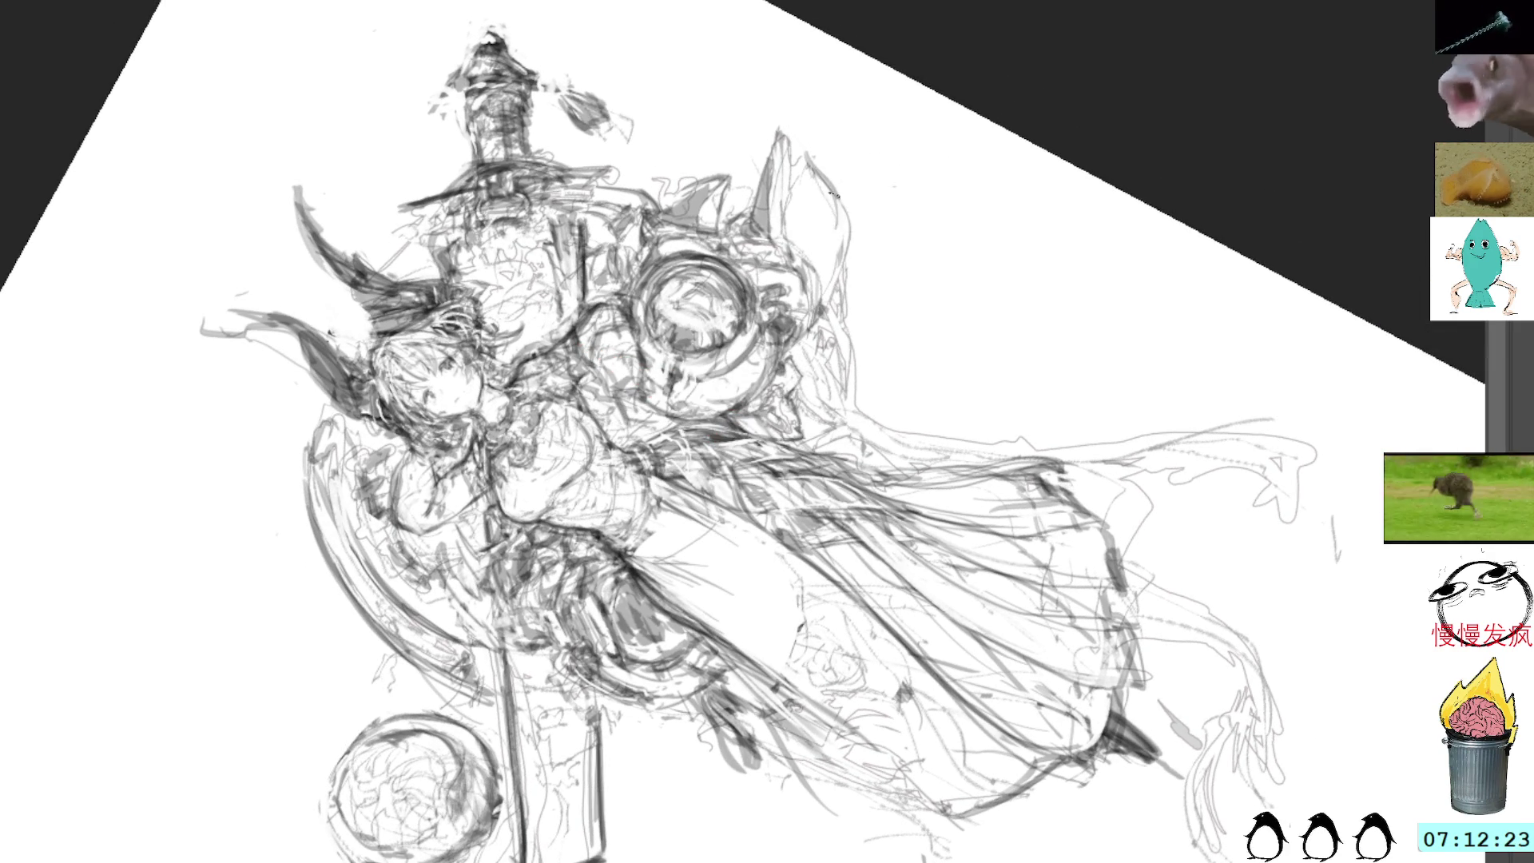
left_click_drag(836, 193, 823, 293)
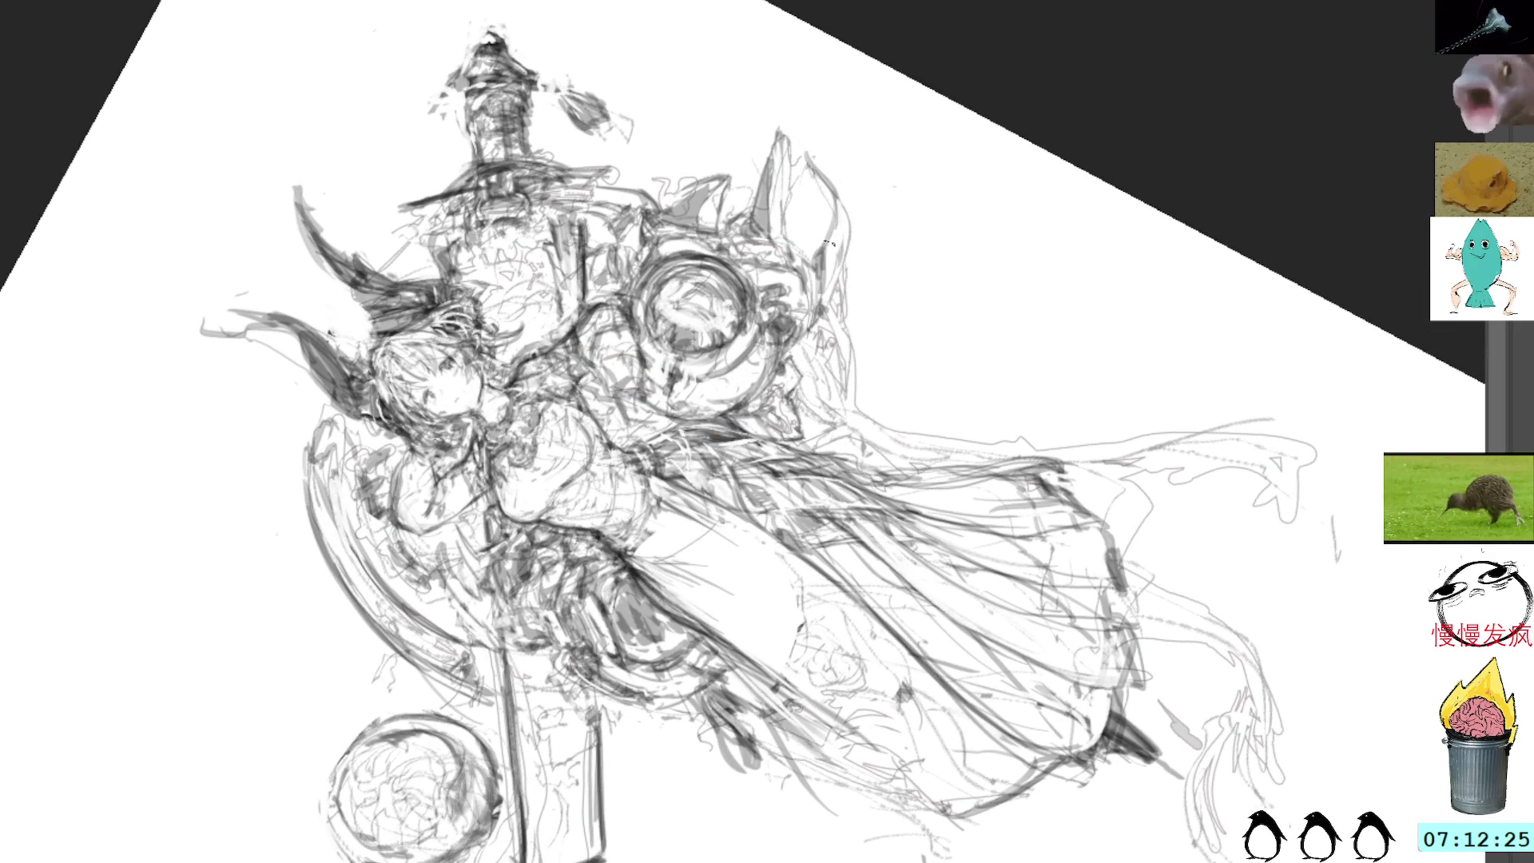
mouse_move(834, 234)
left_mouse_down()
mouse_move(819, 290)
mouse_move(831, 245)
mouse_move(827, 274)
left_mouse_up()
left_click_drag(843, 206, 829, 256)
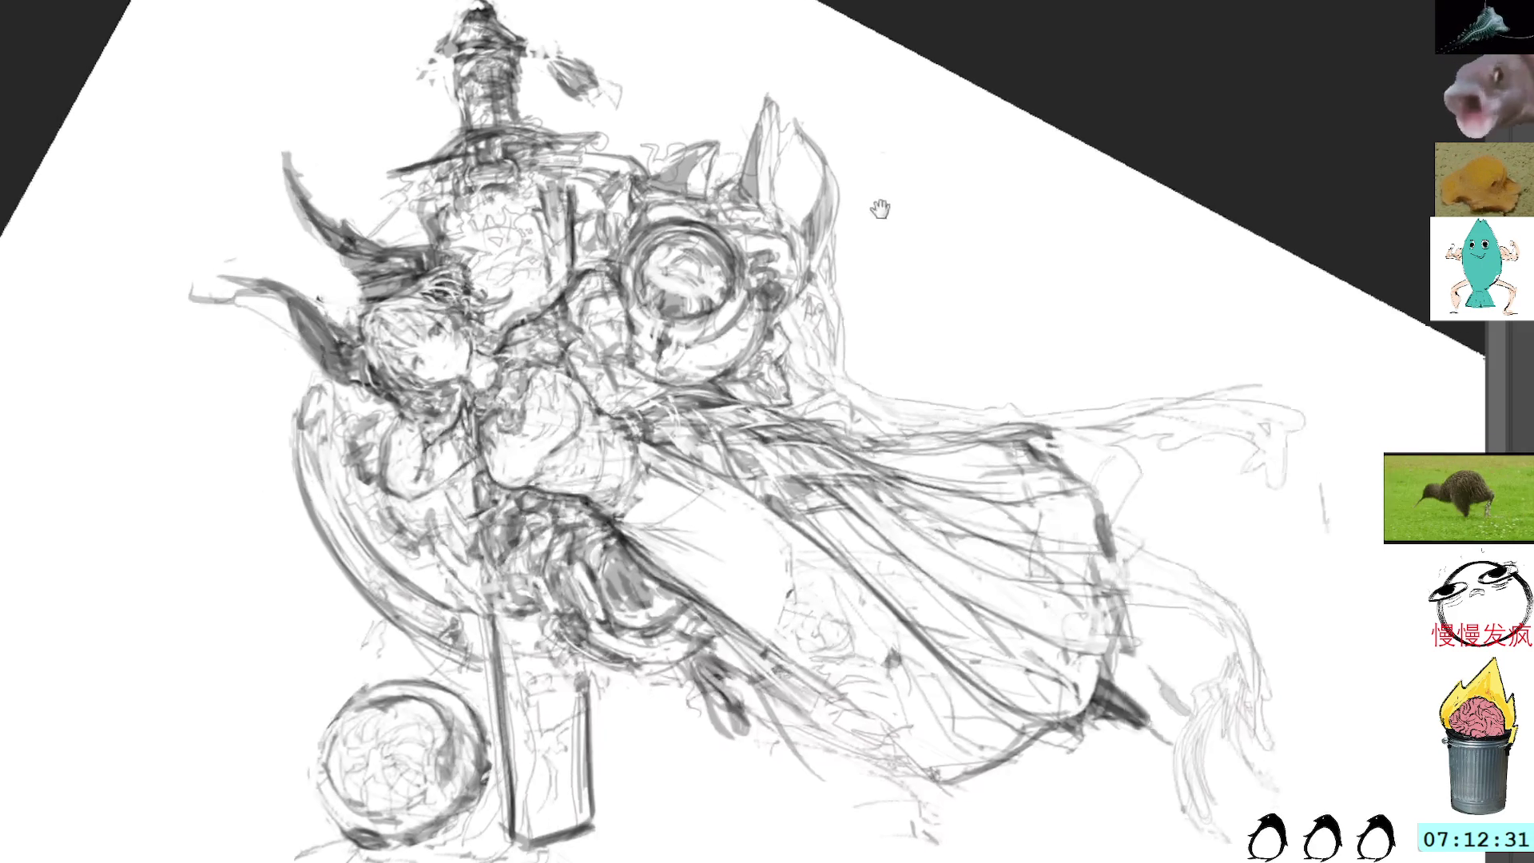
left_click_drag(880, 224, 858, 157)
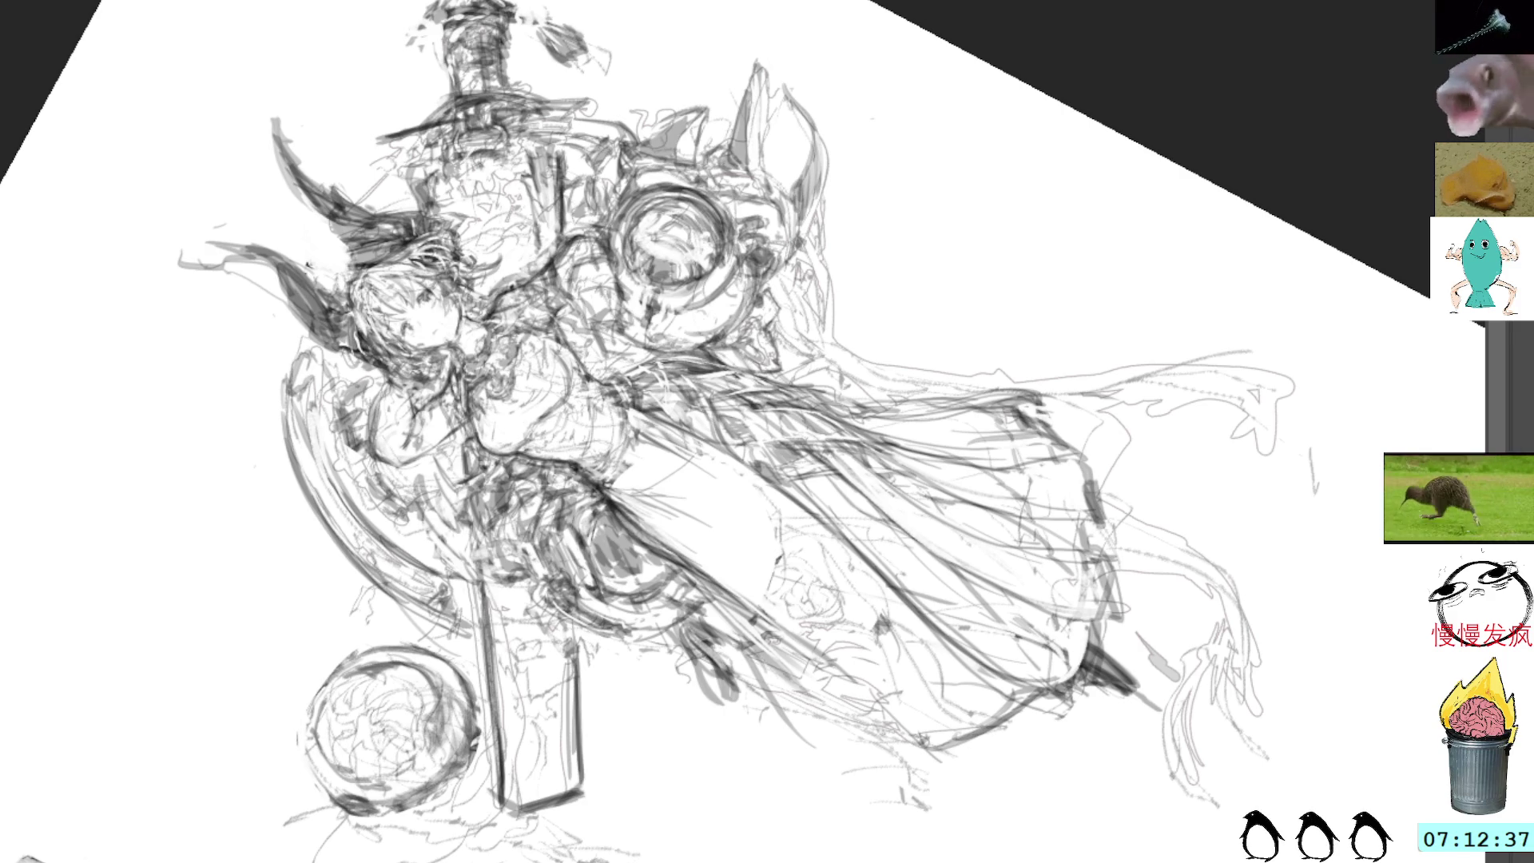
left_click_drag(904, 216, 877, 169)
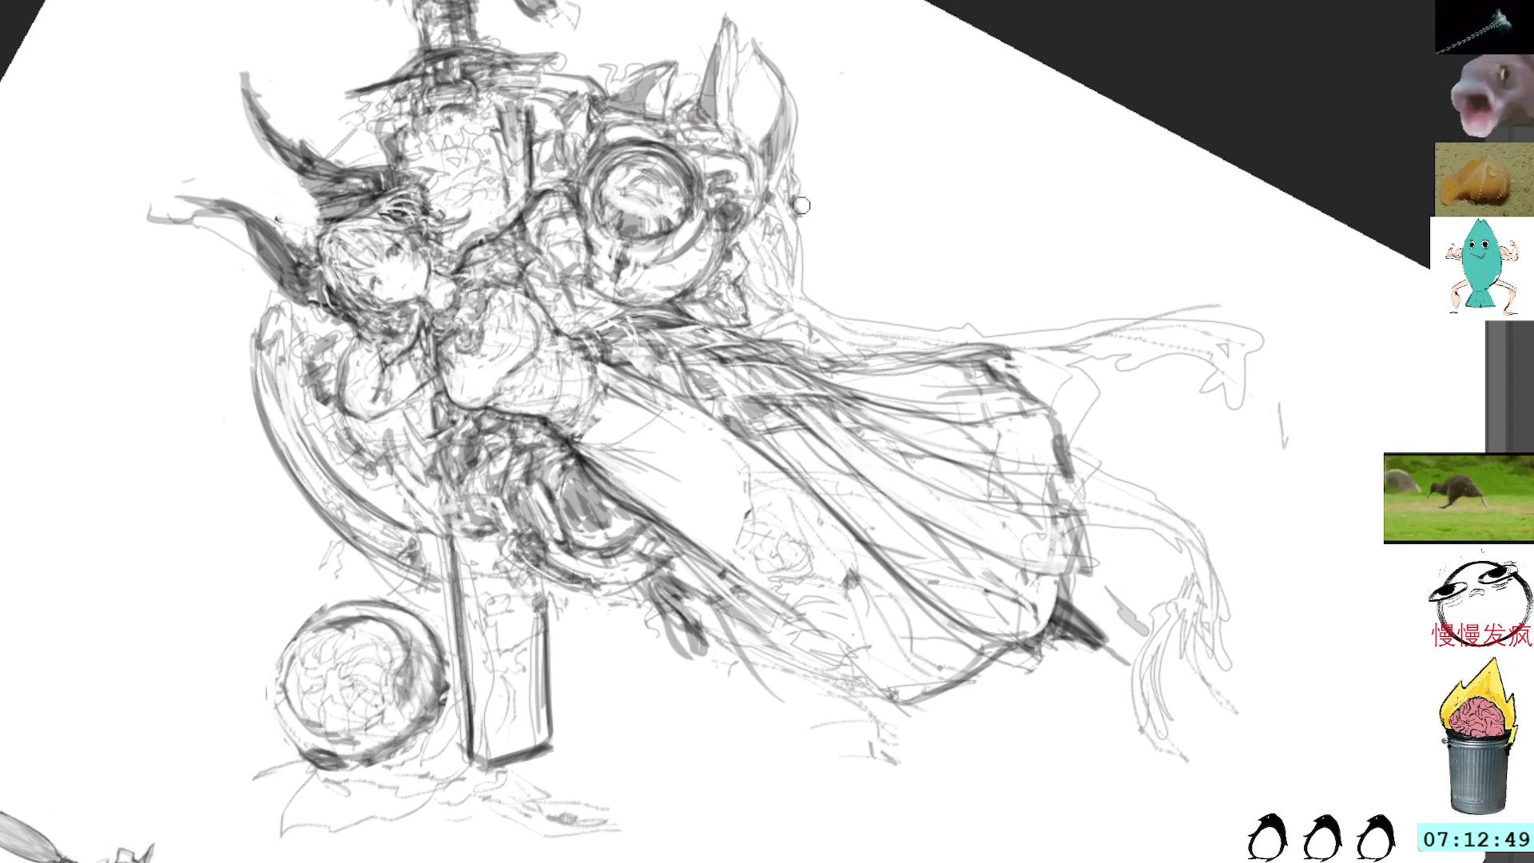
mouse_move(801, 188)
left_mouse_down()
mouse_move(796, 313)
mouse_move(803, 296)
mouse_move(847, 296)
left_mouse_up()
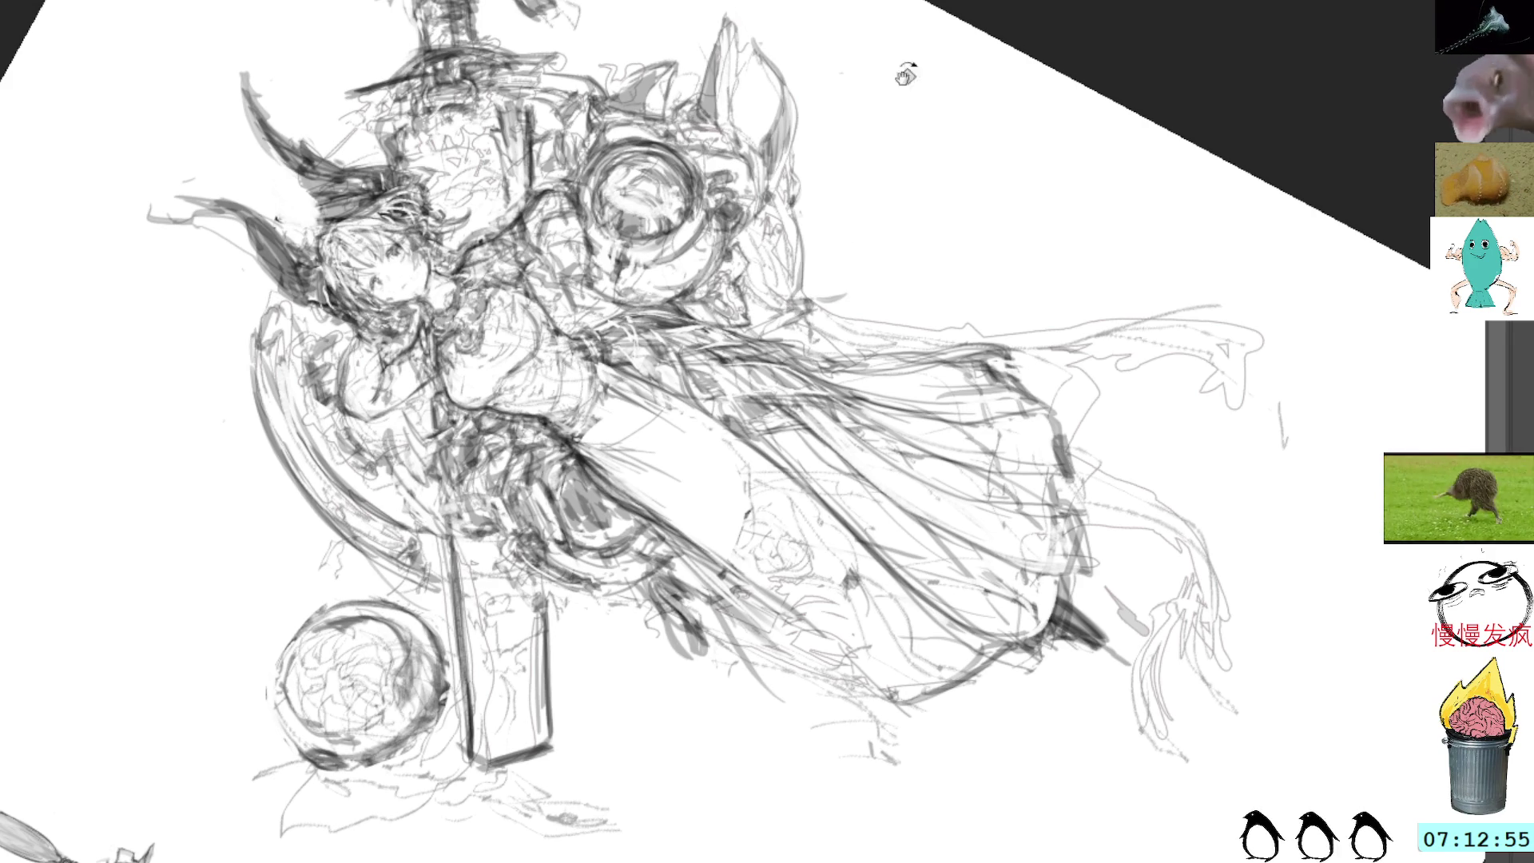
Reset the canvas rotation to upright and add small dark strokes on the chest
key("Home")
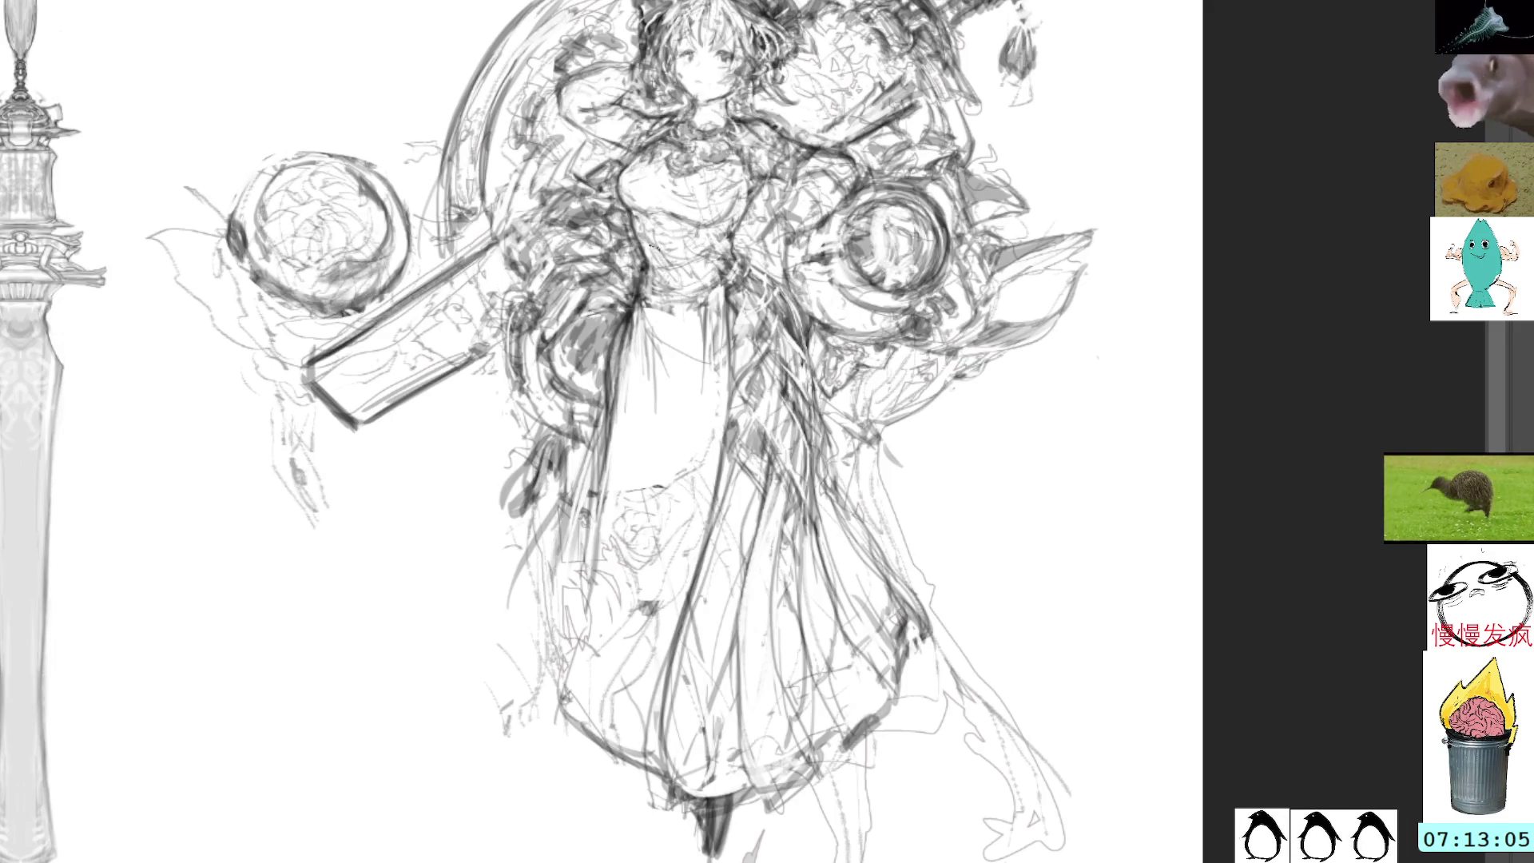
mouse_move(647, 260)
left_mouse_down()
mouse_move(695, 289)
mouse_move(705, 269)
mouse_move(654, 246)
left_mouse_up()
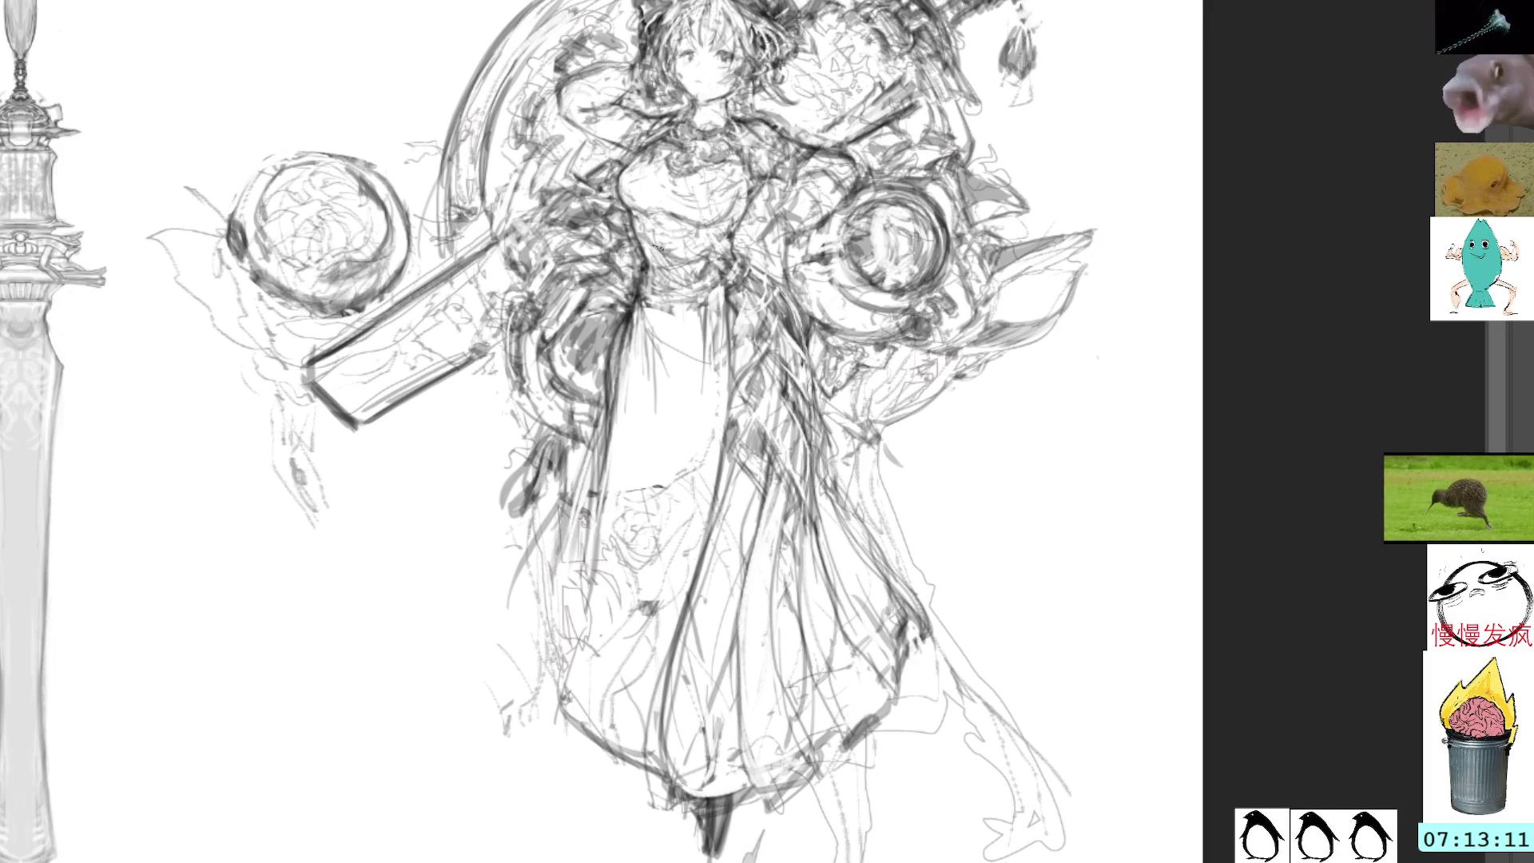